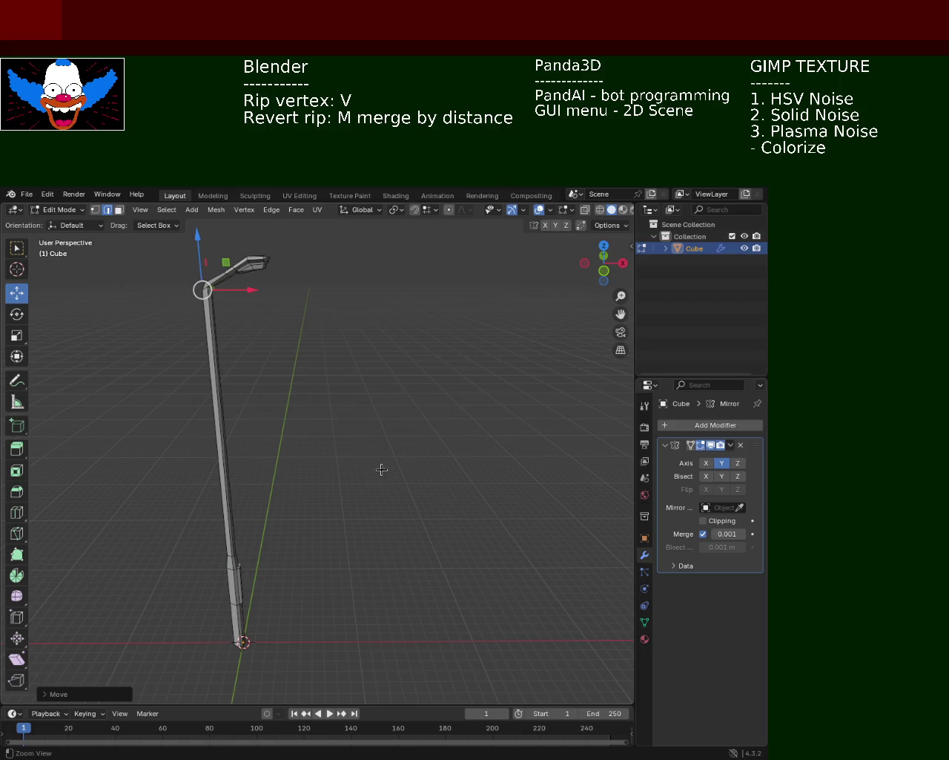
# Zoom and orbit around the lamp post to frame the bend where the pole meets the arm.
pyautogui.scroll(5, 381, 467)
pyautogui.moveTo(353, 384)
pyautogui.mouseDown(button='middle')
pyautogui.moveTo(358, 478)
pyautogui.moveTo(334, 385)
pyautogui.moveTo(312, 460)
pyautogui.mouseUp(button='middle')
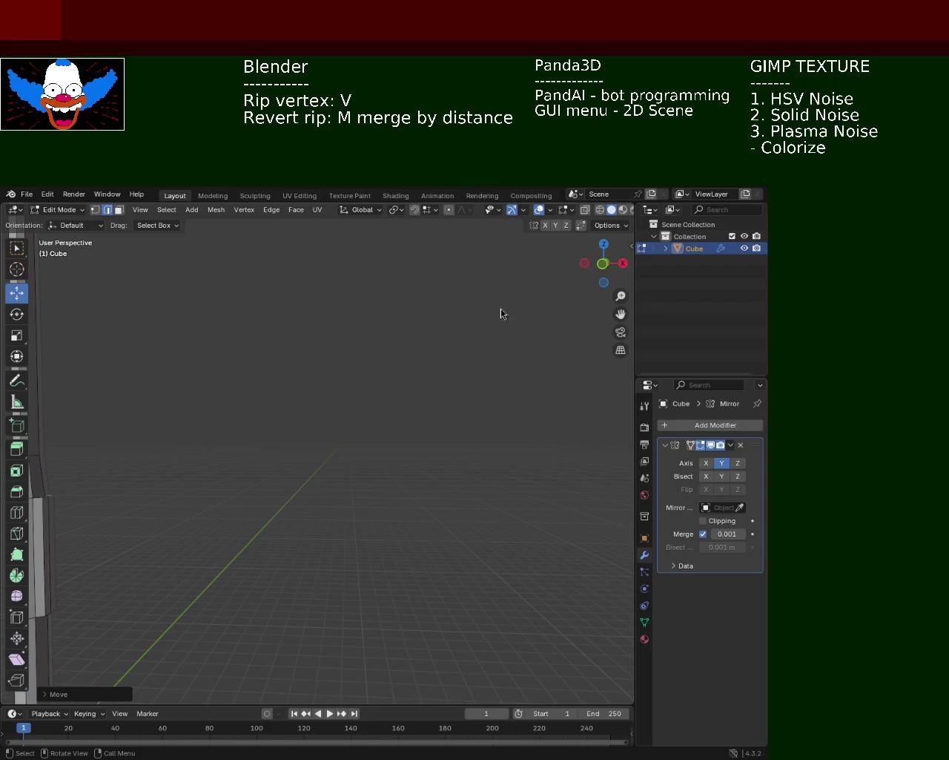
pyautogui.keyDown('ctrl'); pyautogui.moveTo(335, 390); pyautogui.dragTo(322, 551, button='middle'); pyautogui.keyUp('ctrl')
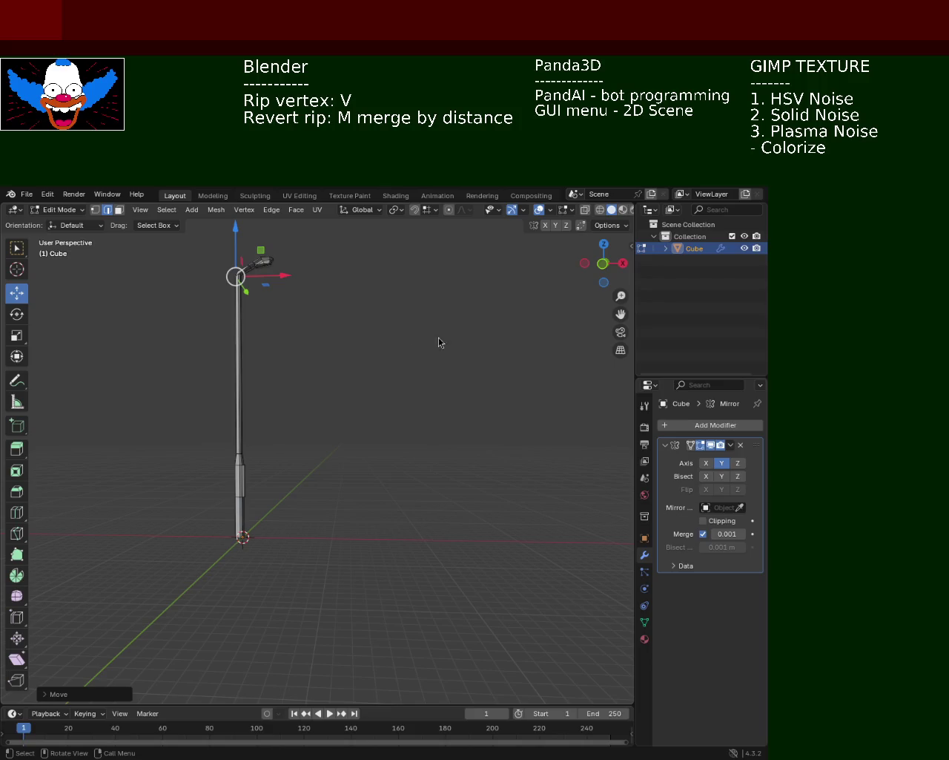
pyautogui.keyDown('ctrl'); pyautogui.moveTo(354, 454); pyautogui.dragTo(354, 440, button='middle'); pyautogui.keyUp('ctrl')
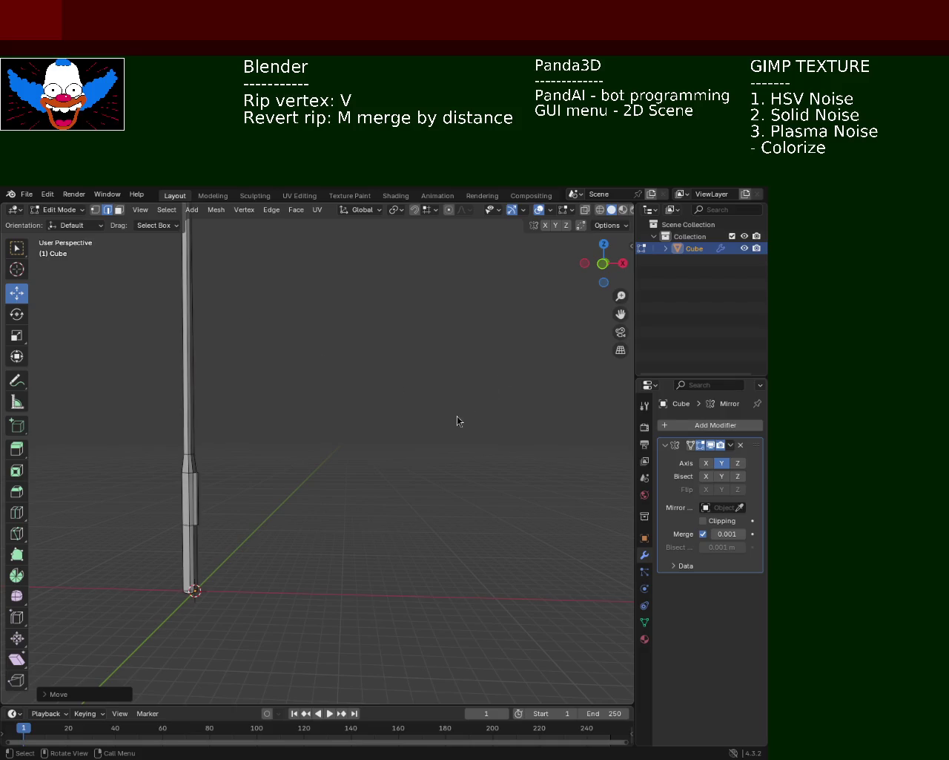
pyautogui.moveTo(426, 381)
pyautogui.keyDown('ctrl'); pyautogui.mouseDown(button='middle')
pyautogui.moveTo(438, 432)
pyautogui.moveTo(445, 391)
pyautogui.moveTo(349, 434)
pyautogui.mouseUp(button='middle'); pyautogui.keyUp('ctrl')
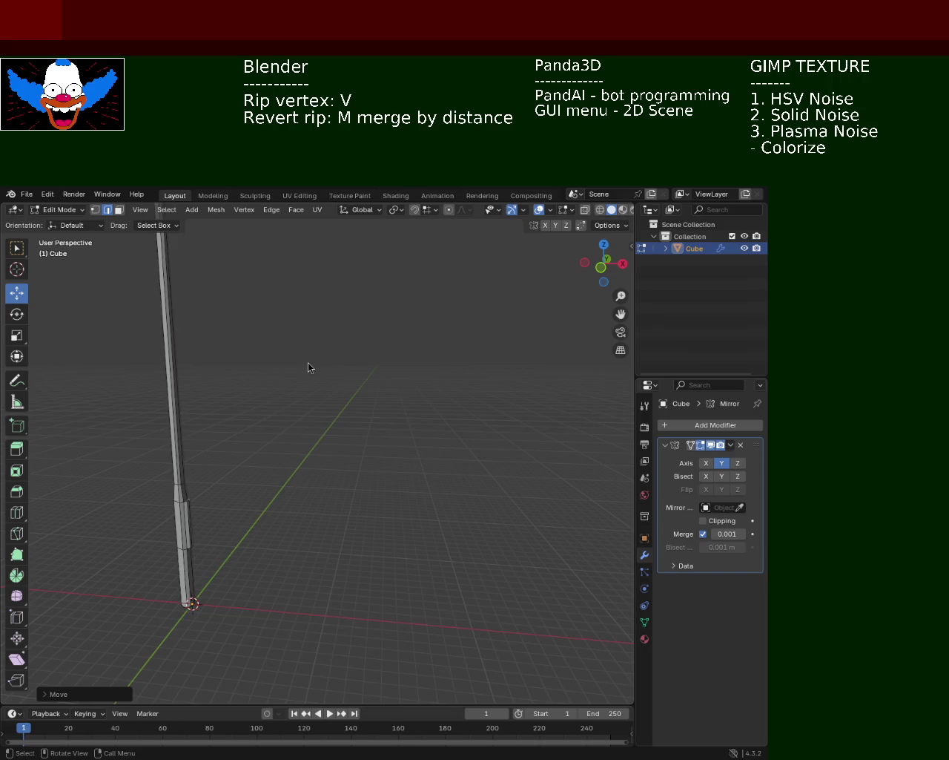
pyautogui.moveTo(365, 491)
pyautogui.mouseDown(button='middle')
pyautogui.moveTo(336, 483)
pyautogui.moveTo(360, 528)
pyautogui.mouseUp(button='middle')
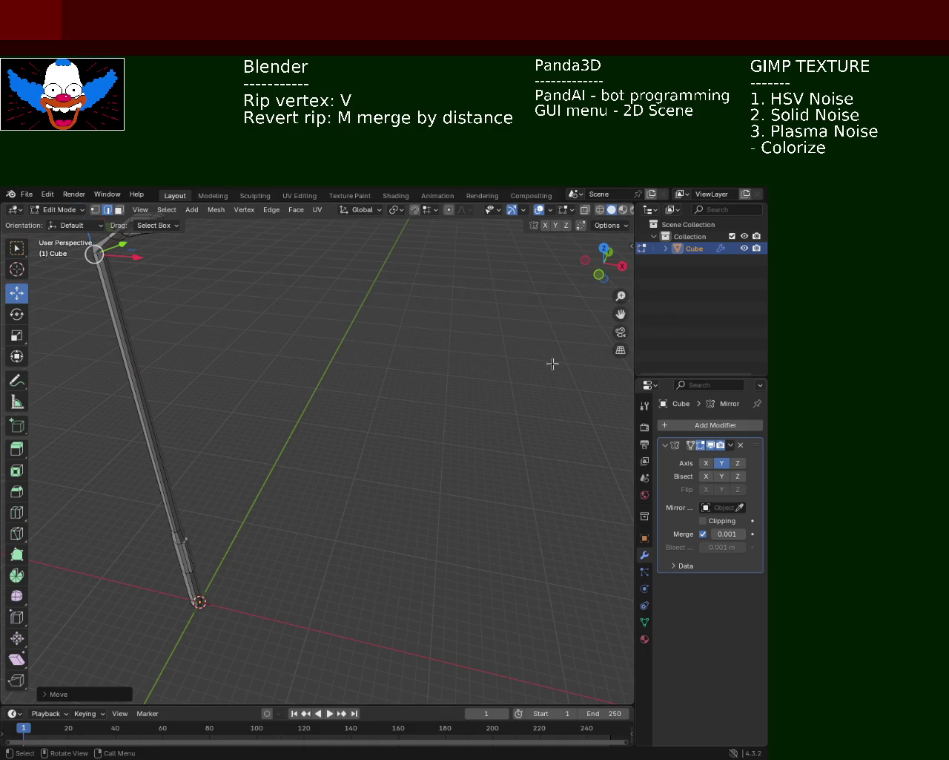
pyautogui.moveTo(469, 485)
pyautogui.mouseDown(button='middle')
pyautogui.moveTo(284, 402)
pyautogui.moveTo(447, 449)
pyautogui.mouseUp(button='middle')
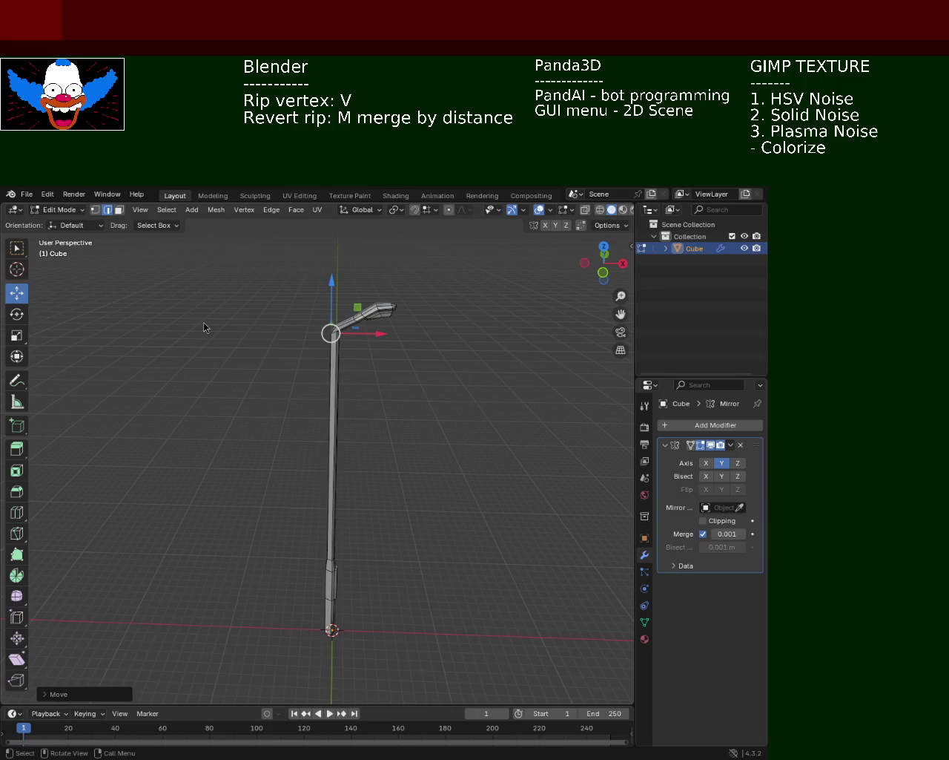
pyautogui.moveTo(421, 371)
pyautogui.mouseDown(button='middle')
pyautogui.moveTo(341, 430)
pyautogui.moveTo(385, 331)
pyautogui.moveTo(363, 400)
pyautogui.moveTo(385, 350)
pyautogui.moveTo(364, 331)
pyautogui.mouseUp(button='middle')
pyautogui.scroll(5, 394, 311)
pyautogui.scroll(-5, 399, 297)
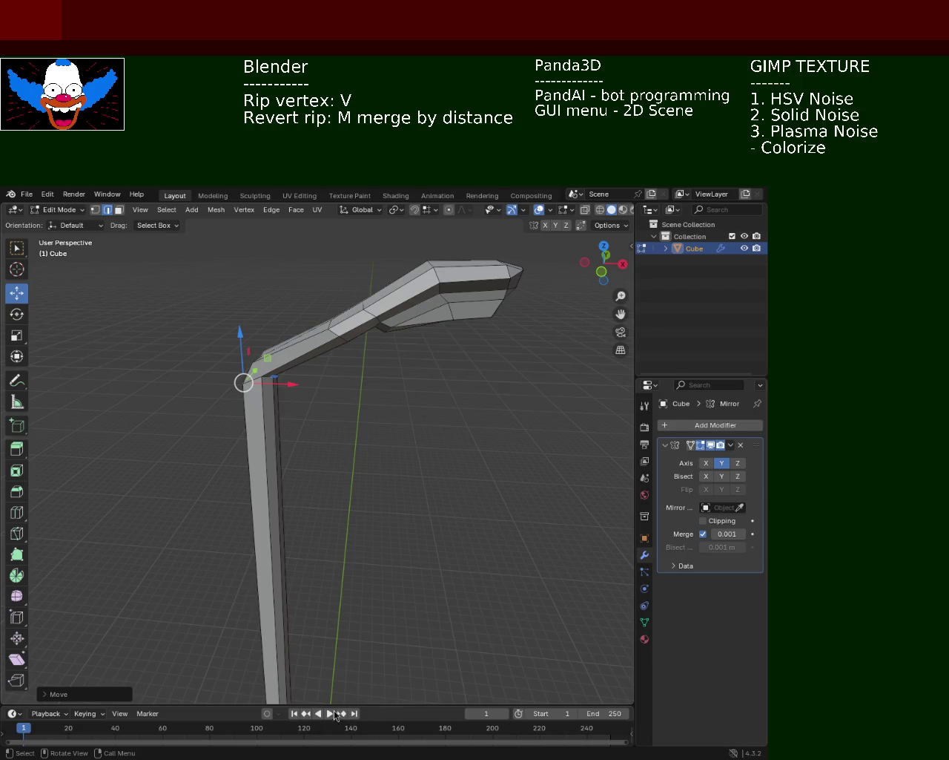
pyautogui.moveTo(399, 411)
pyautogui.mouseDown(button='middle')
pyautogui.moveTo(231, 465)
pyautogui.moveTo(259, 448)
pyautogui.moveTo(248, 398)
pyautogui.moveTo(308, 409)
pyautogui.moveTo(342, 488)
pyautogui.moveTo(390, 390)
pyautogui.moveTo(419, 455)
pyautogui.mouseUp(button='middle')
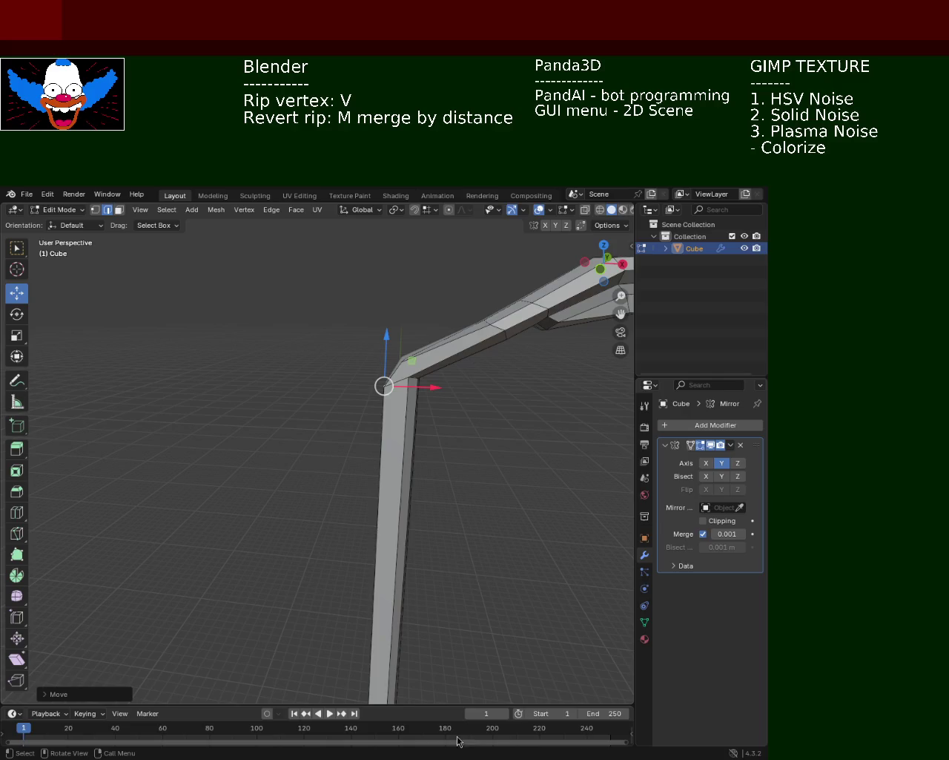
pyautogui.keyDown('ctrl'); pyautogui.moveTo(532, 292); pyautogui.dragTo(315, 513, button='middle'); pyautogui.keyUp('ctrl')
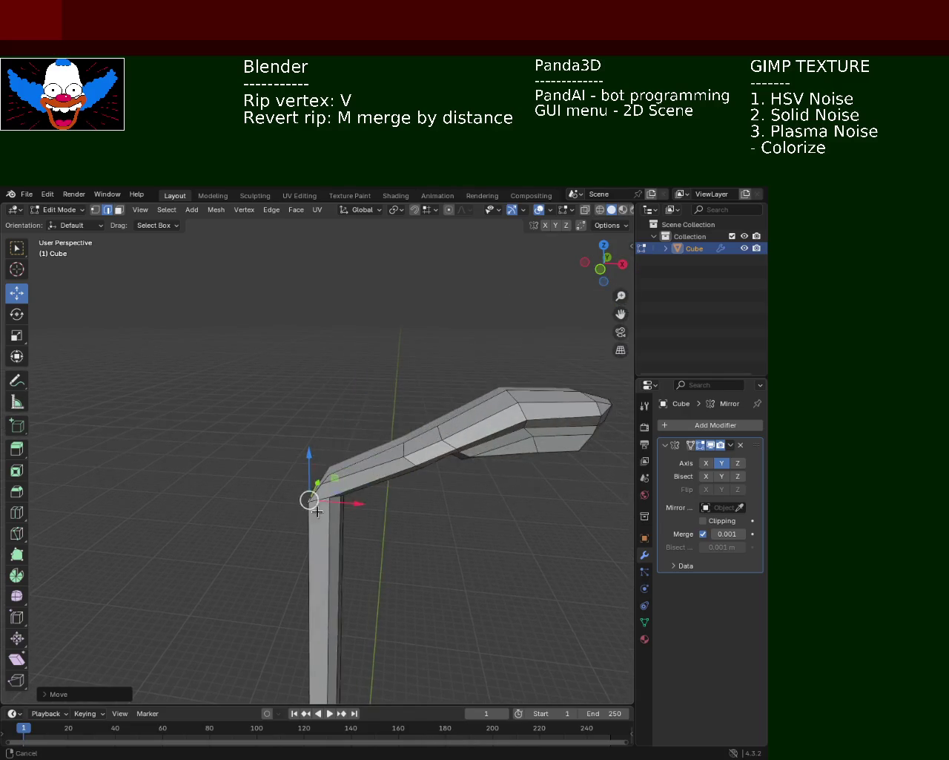
pyautogui.scroll(2, 315, 513)
pyautogui.scroll(2, 339, 491)
# In vertex select mode, try moving the bend's corner vertex vertically, undoing the unwanted moves.
pyautogui.moveTo(328, 517)
pyautogui.mouseDown()
pyautogui.moveTo(323, 492)
pyautogui.moveTo(324, 505)
pyautogui.mouseUp()
pyautogui.moveTo(324, 504)
pyautogui.mouseDown(button='middle')
pyautogui.moveTo(377, 437)
pyautogui.moveTo(381, 466)
pyautogui.moveTo(343, 460)
pyautogui.moveTo(356, 423)
pyautogui.moveTo(309, 354)
pyautogui.mouseUp(button='middle')
pyautogui.scroll(2, 335, 489)
pyautogui.click(315, 340)
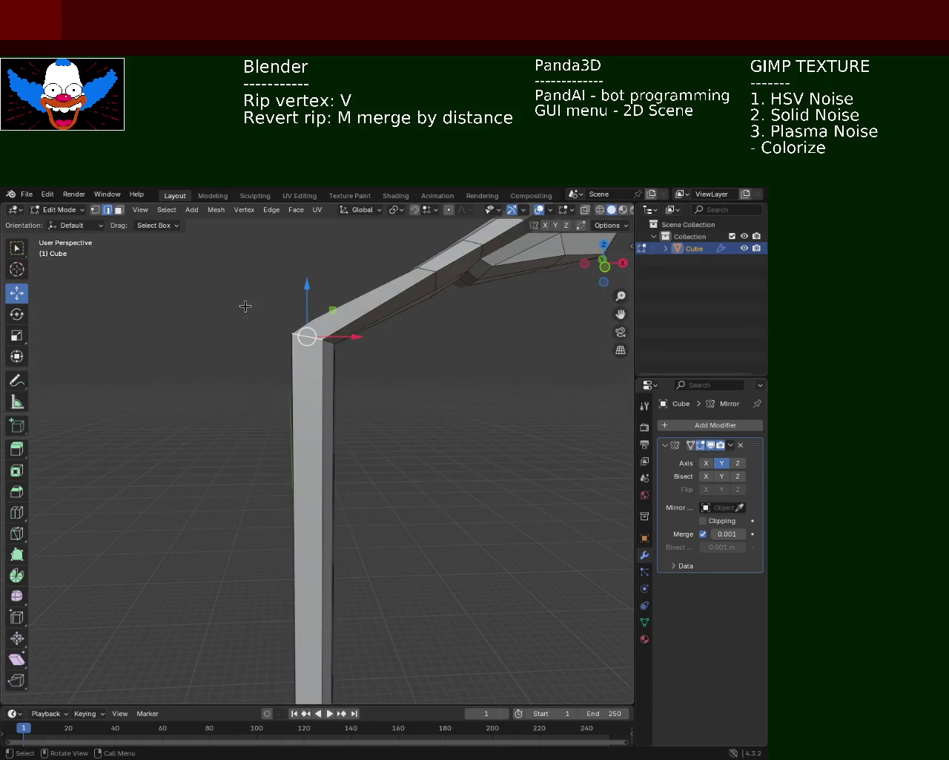
pyautogui.hotkey('ctrl', 'z')
pyautogui.click(95, 210)
pyautogui.moveTo(297, 330)
pyautogui.mouseDown(button='middle')
pyautogui.moveTo(329, 365)
pyautogui.moveTo(320, 403)
pyautogui.mouseUp(button='middle')
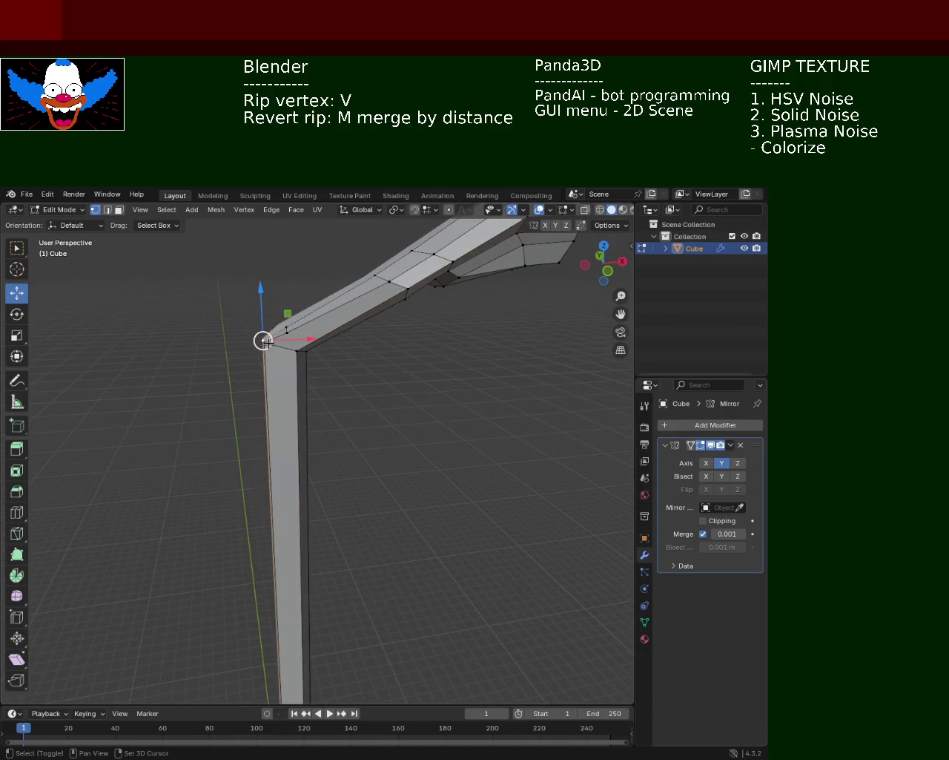
pyautogui.moveTo(265, 342); pyautogui.dragTo(266, 359)
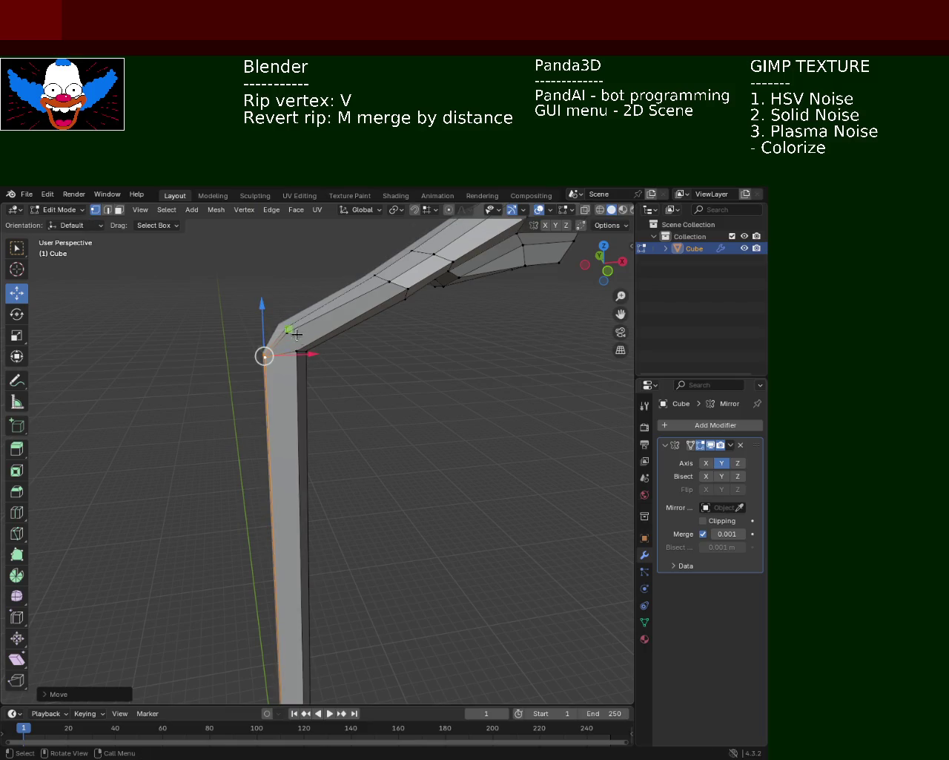
pyautogui.hotkey('ctrl', 'z')
# Slide another vertex at the bend along the X axis.
pyautogui.moveTo(298, 336)
pyautogui.keyDown('ctrl'); pyautogui.mouseDown(button='middle')
pyautogui.moveTo(327, 358)
pyautogui.moveTo(303, 364)
pyautogui.mouseUp(button='middle'); pyautogui.keyUp('ctrl')
pyautogui.click(344, 348)
pyautogui.moveTo(376, 345)
pyautogui.mouseDown()
pyautogui.moveTo(349, 360)
pyautogui.moveTo(323, 318)
pyautogui.moveTo(355, 341)
pyautogui.mouseUp()
pyautogui.click(350, 364)
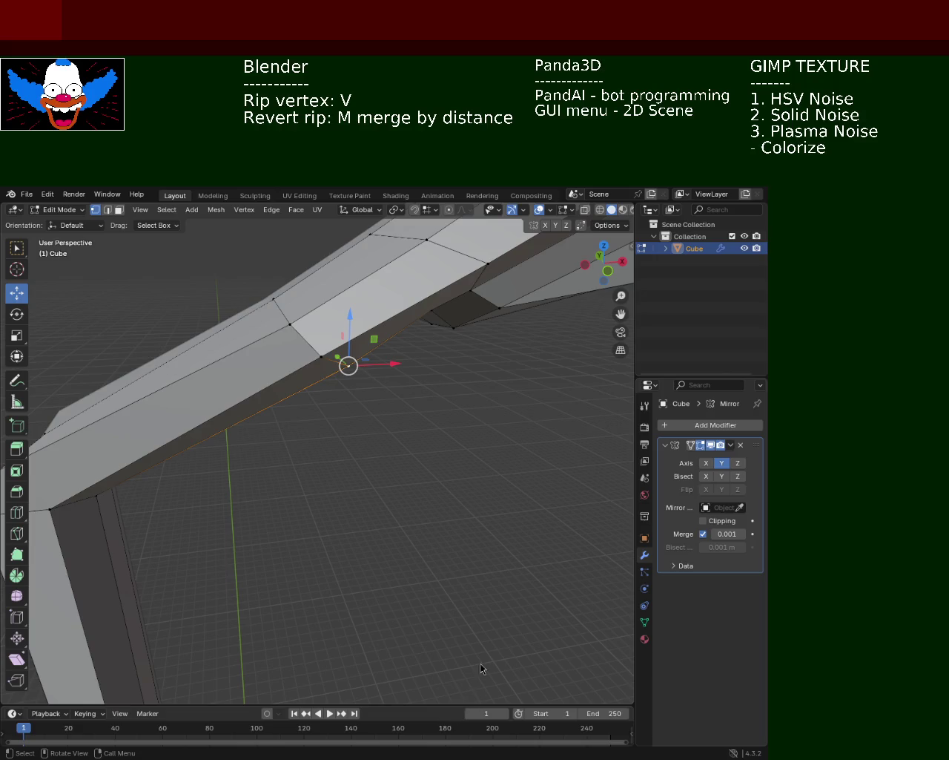
# Orbit the view out to see the whole lamp head with the lowered arm vertex.
pyautogui.moveTo(511, 324)
pyautogui.mouseDown(button='middle')
pyautogui.moveTo(351, 461)
pyautogui.moveTo(438, 454)
pyautogui.mouseUp(button='middle')
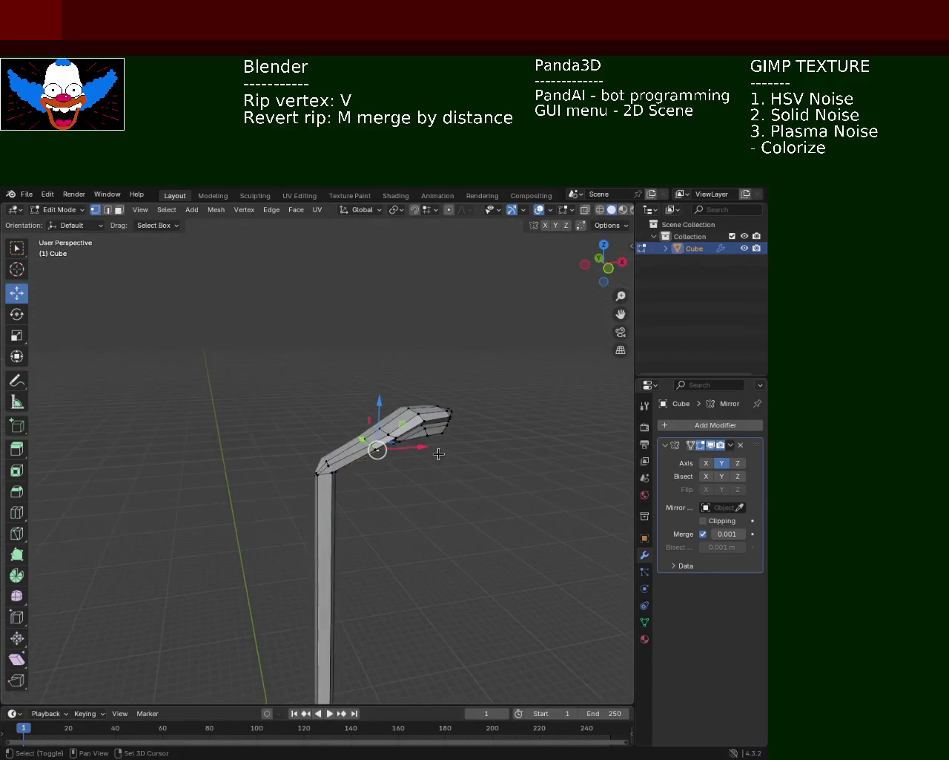
# Rip the bend's inner corner vertex with V, splitting the corner open.
pyautogui.scroll(6, 438, 454)
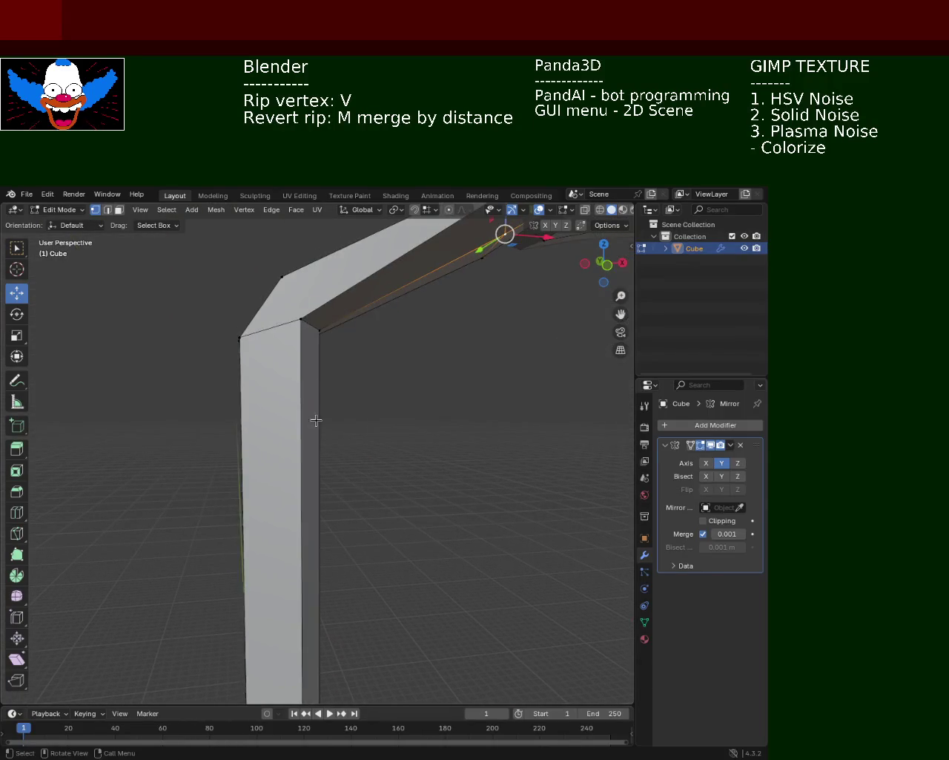
pyautogui.click(301, 319)
pyautogui.moveTo(336, 319); pyautogui.dragTo(343, 333)
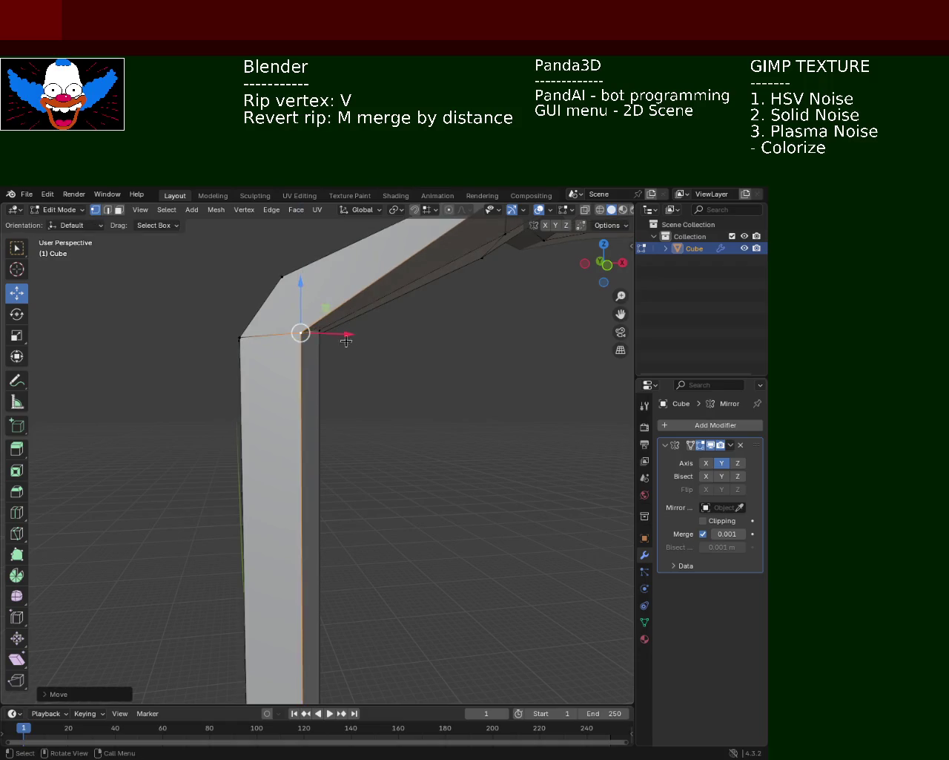
pyautogui.moveTo(342, 333); pyautogui.dragTo(293, 339, button='middle')
pyautogui.press('v')
pyautogui.press('z')
pyautogui.click(151, 356)
# Orbit around the split and select the corner vertices at the arm's bend.
pyautogui.moveTo(257, 399)
pyautogui.mouseDown(button='middle')
pyautogui.moveTo(313, 413)
pyautogui.moveTo(274, 413)
pyautogui.moveTo(290, 398)
pyautogui.moveTo(344, 419)
pyautogui.mouseUp(button='middle')
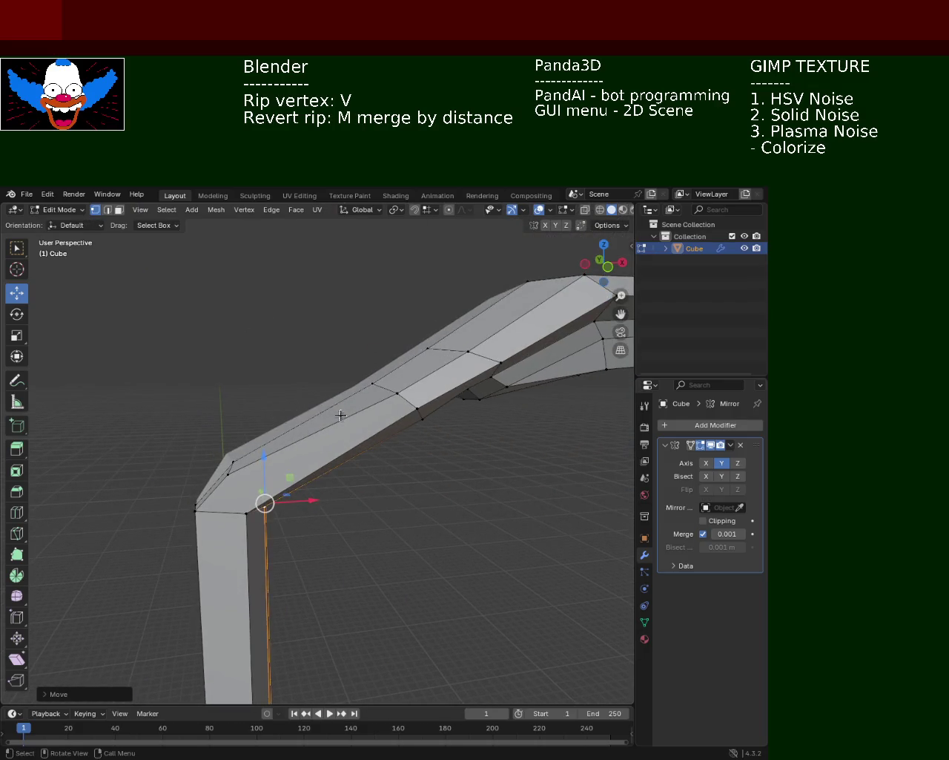
pyautogui.click(232, 461)
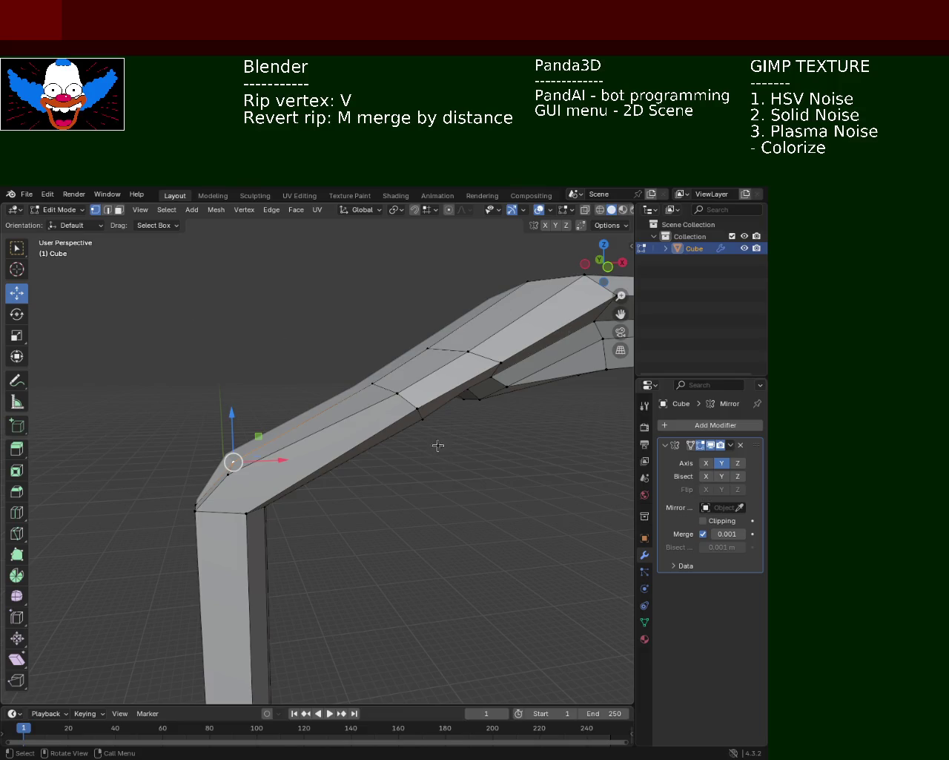
pyautogui.moveTo(440, 446)
pyautogui.keyDown('shift'); pyautogui.mouseDown(button='middle')
pyautogui.moveTo(358, 388)
pyautogui.moveTo(187, 391)
pyautogui.moveTo(391, 438)
pyautogui.moveTo(257, 447)
pyautogui.moveTo(244, 430)
pyautogui.moveTo(339, 425)
pyautogui.moveTo(323, 406)
pyautogui.mouseUp(button='middle'); pyautogui.keyUp('shift')
pyautogui.click(202, 398)
pyautogui.click(382, 449)
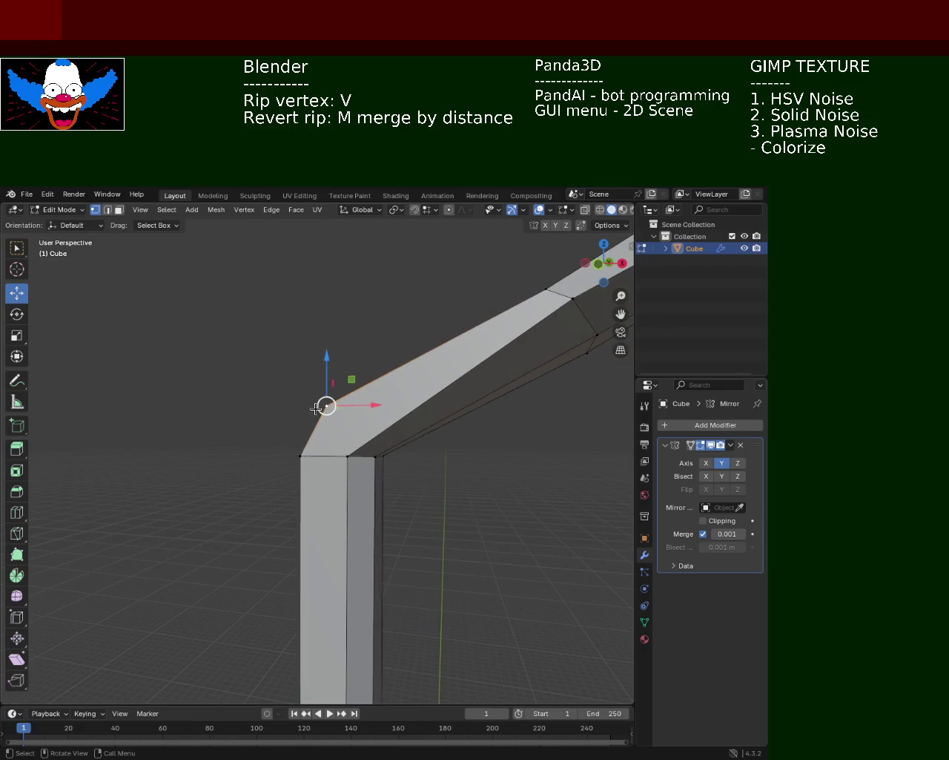
pyautogui.moveTo(316, 461); pyautogui.dragTo(354, 463, button='middle')
pyautogui.click(449, 509)
# Merge three pairs of split bend vertices into single corners with M, At Last.
pyautogui.keyDown('shift'); pyautogui.click(497, 470); pyautogui.keyUp('shift')
pyautogui.press('m')
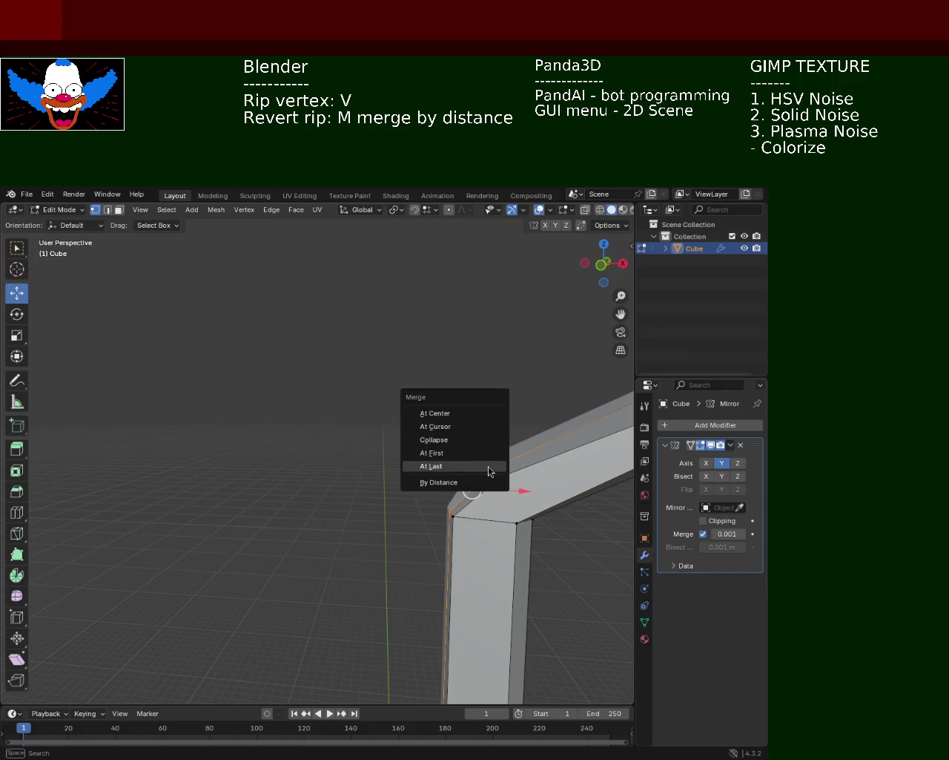
pyautogui.click(452, 464)
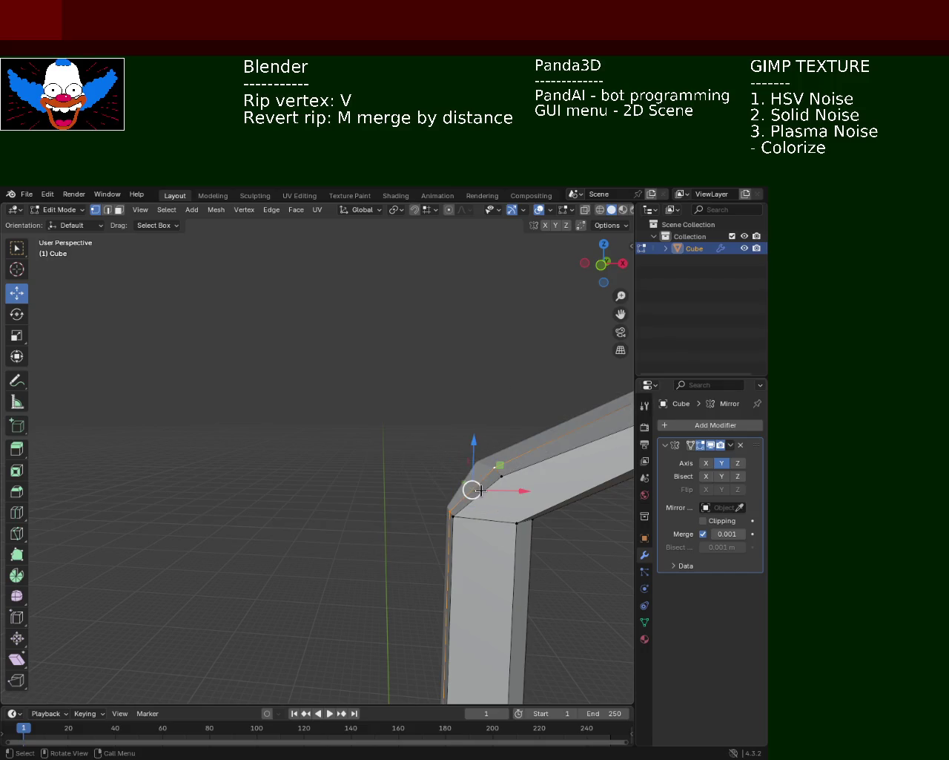
pyautogui.moveTo(454, 462); pyautogui.dragTo(275, 428, button='middle')
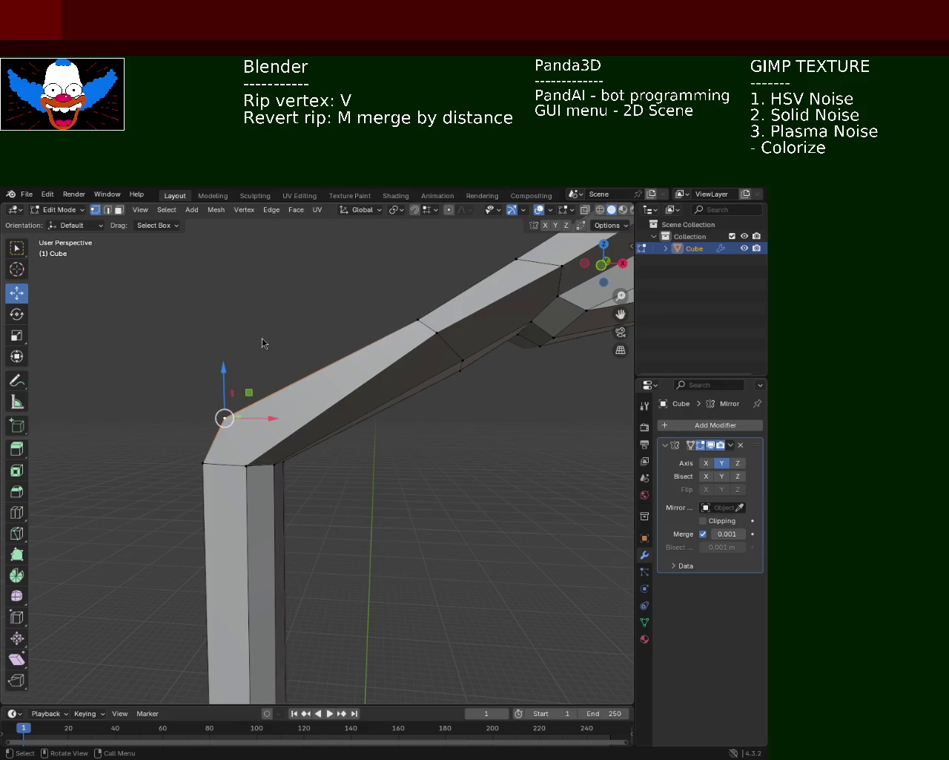
pyautogui.moveTo(254, 449)
pyautogui.mouseDown(button='middle')
pyautogui.moveTo(354, 439)
pyautogui.moveTo(394, 446)
pyautogui.mouseUp(button='middle')
pyautogui.keyDown('shift'); pyautogui.click(401, 461); pyautogui.keyUp('shift')
pyautogui.press('m')
pyautogui.click(428, 428)
pyautogui.click(452, 430)
pyautogui.keyDown('shift'); pyautogui.click(412, 465); pyautogui.keyUp('shift')
pyautogui.press('m')
pyautogui.click(410, 467)
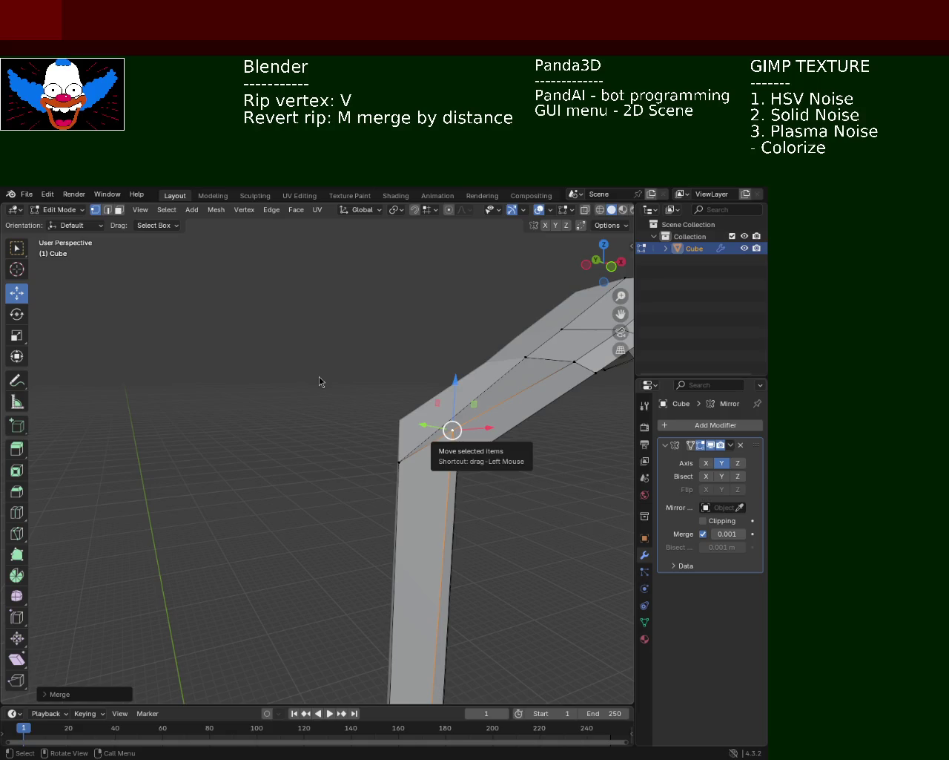
# Move the bend's left corner vertex sideways along X, then vertically along Z.
pyautogui.moveTo(475, 381); pyautogui.dragTo(357, 428, button='middle')
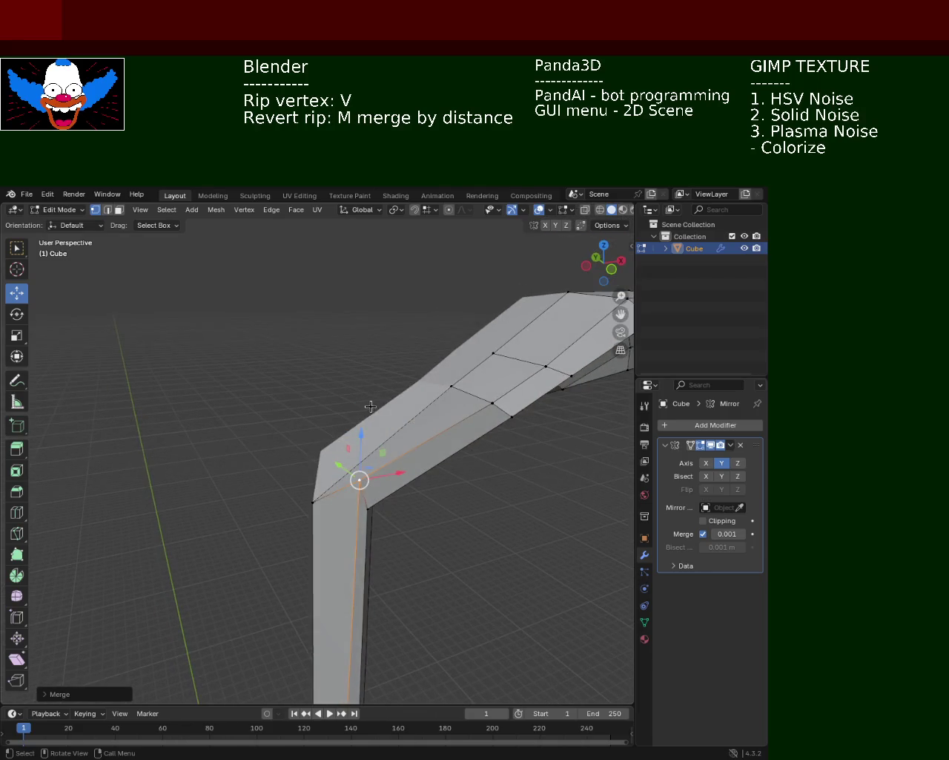
pyautogui.moveTo(357, 429); pyautogui.dragTo(326, 497)
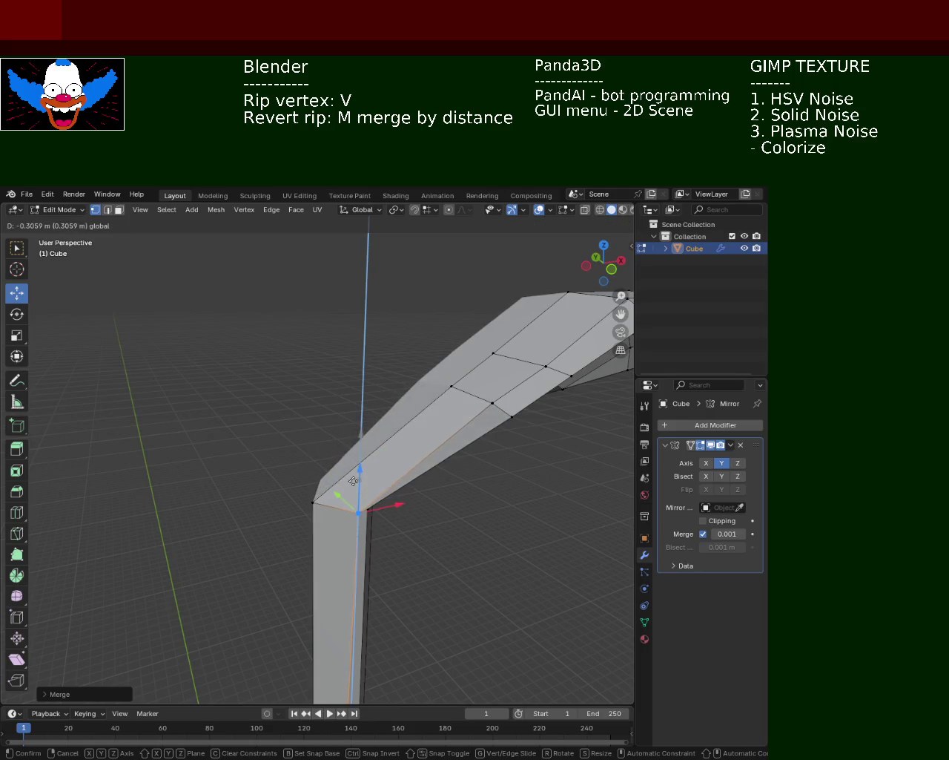
pyautogui.click(315, 500)
pyautogui.press('g')
pyautogui.press('x')
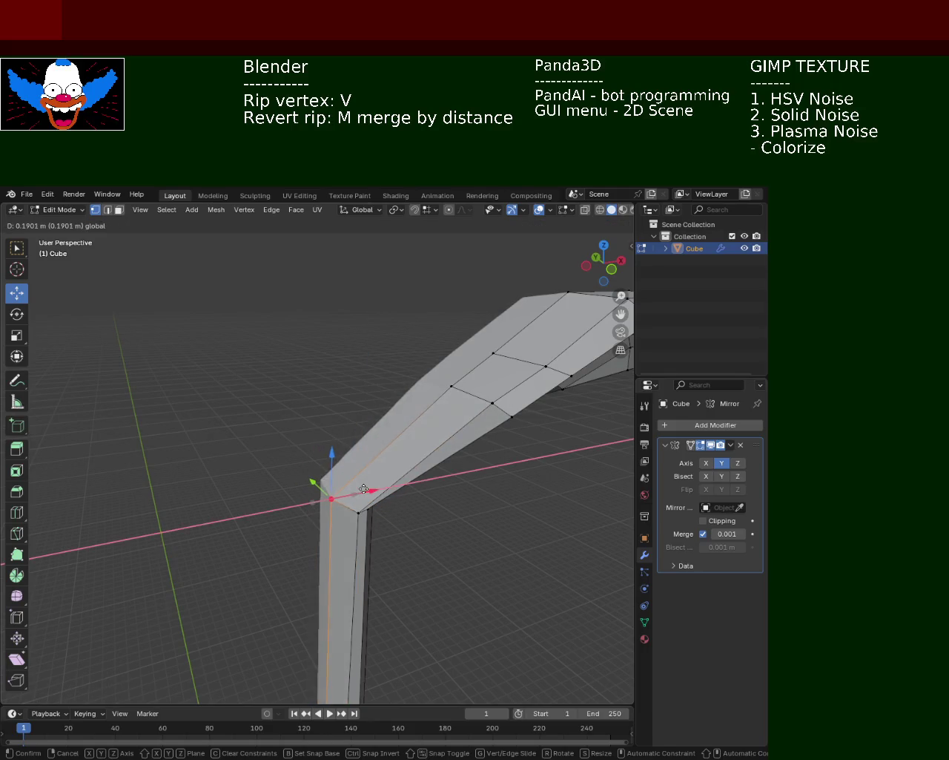
pyautogui.click(363, 489)
pyautogui.moveTo(364, 489); pyautogui.dragTo(278, 430, button='middle')
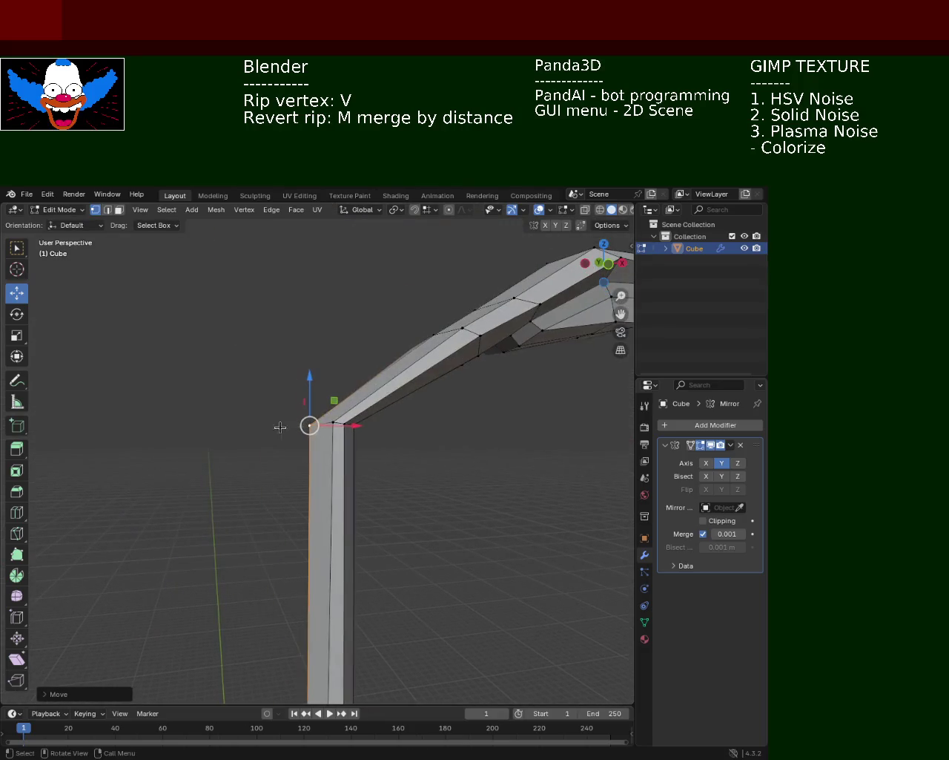
pyautogui.press('g')
pyautogui.press('z')
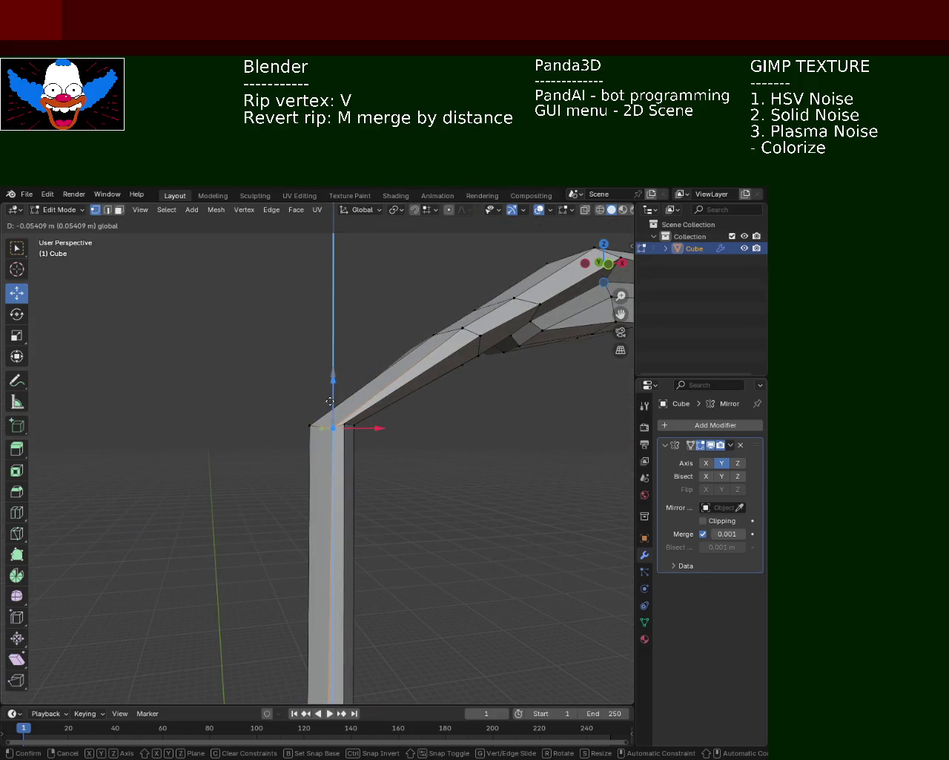
pyautogui.click(331, 401)
# Cancel a sideways move and readjust that vertex's height along Z.
pyautogui.press('g')
pyautogui.press('x')
pyautogui.press('Escape')
pyautogui.press('g')
pyautogui.press('z')
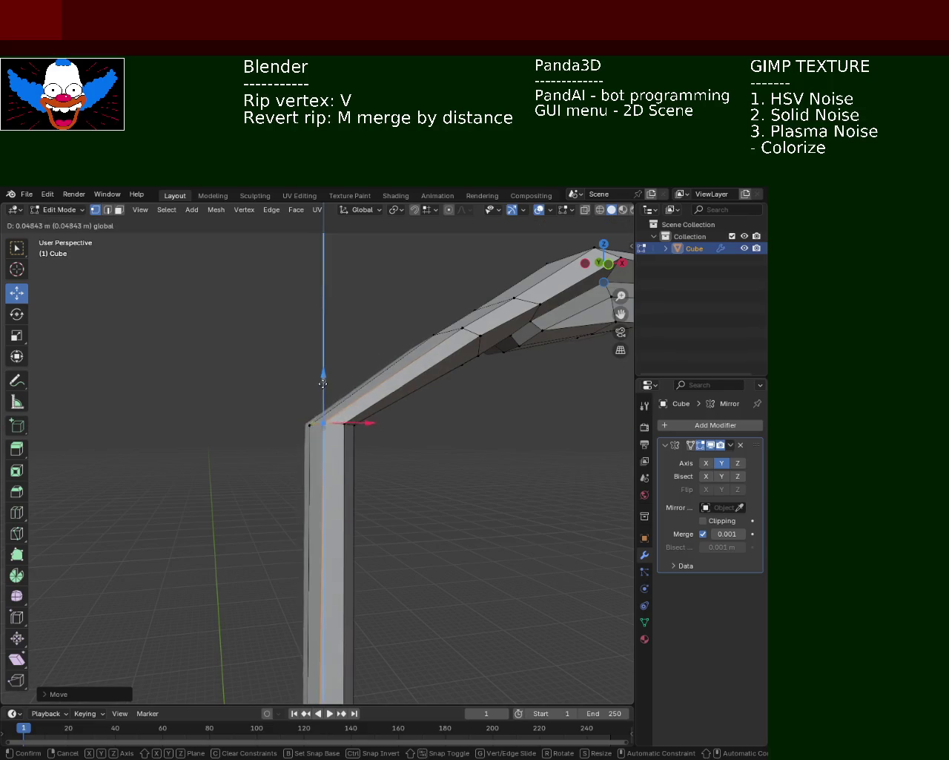
pyautogui.click(323, 384)
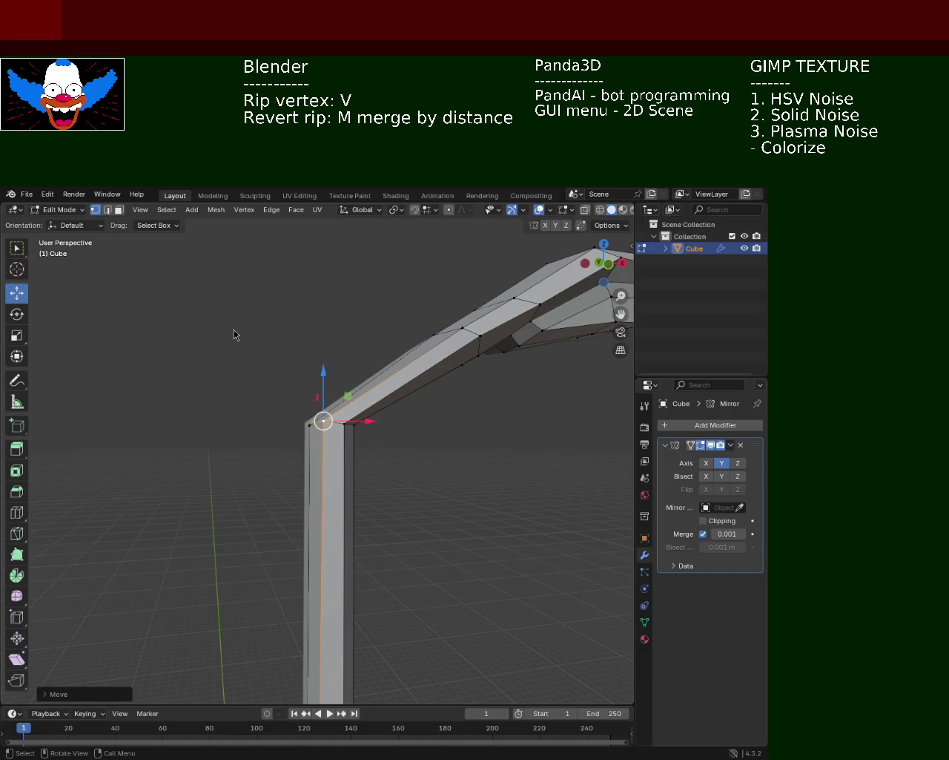
# Raise another corner vertex of the bend along Z.
pyautogui.moveTo(420, 369); pyautogui.dragTo(413, 394, button='middle')
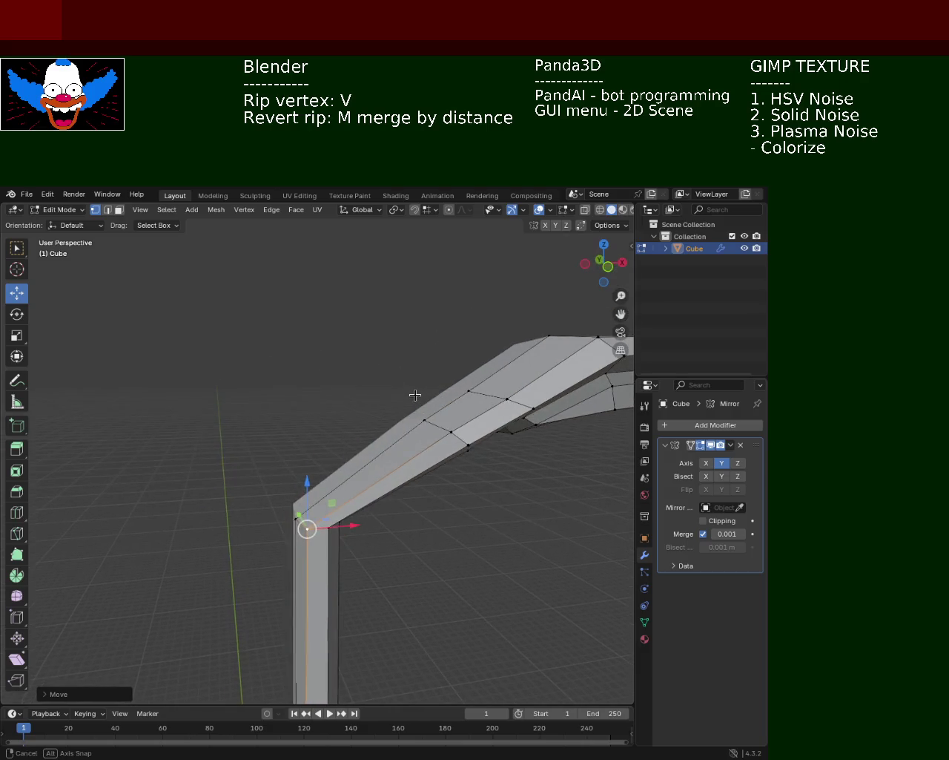
pyautogui.keyDown('shift'); pyautogui.click(306, 511); pyautogui.keyUp('shift')
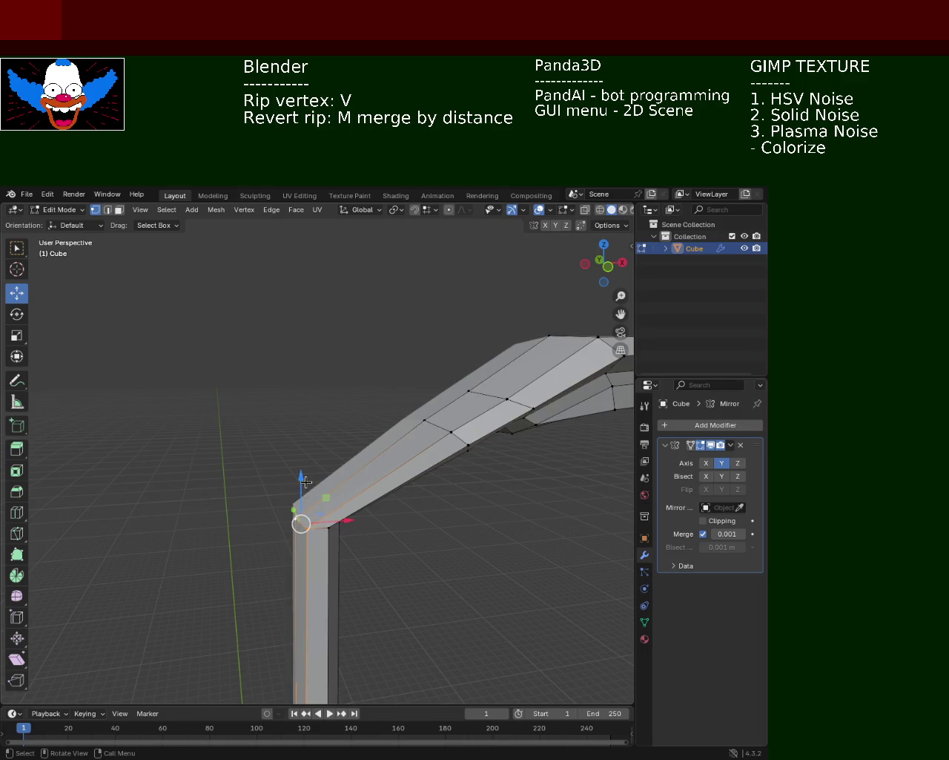
pyautogui.press('g')
pyautogui.press('z')
pyautogui.click(296, 402)
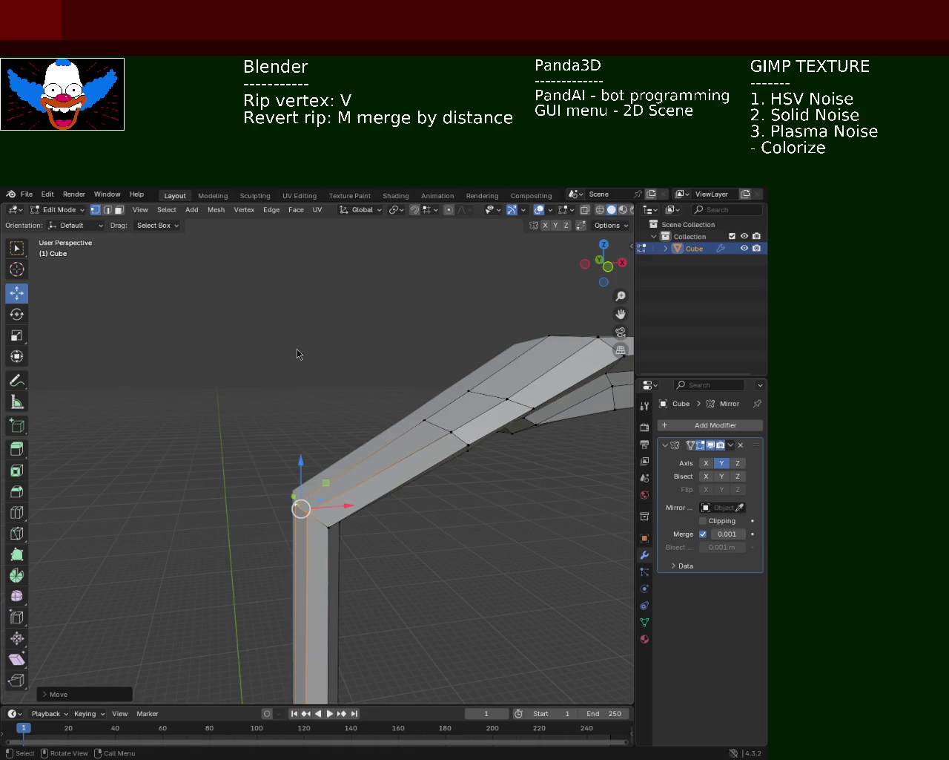
# Reposition the inner corner vertex, shifting it along X and raising it about 0.1 m on Z.
pyautogui.moveTo(368, 445); pyautogui.dragTo(335, 430, button='middle')
pyautogui.click(291, 455)
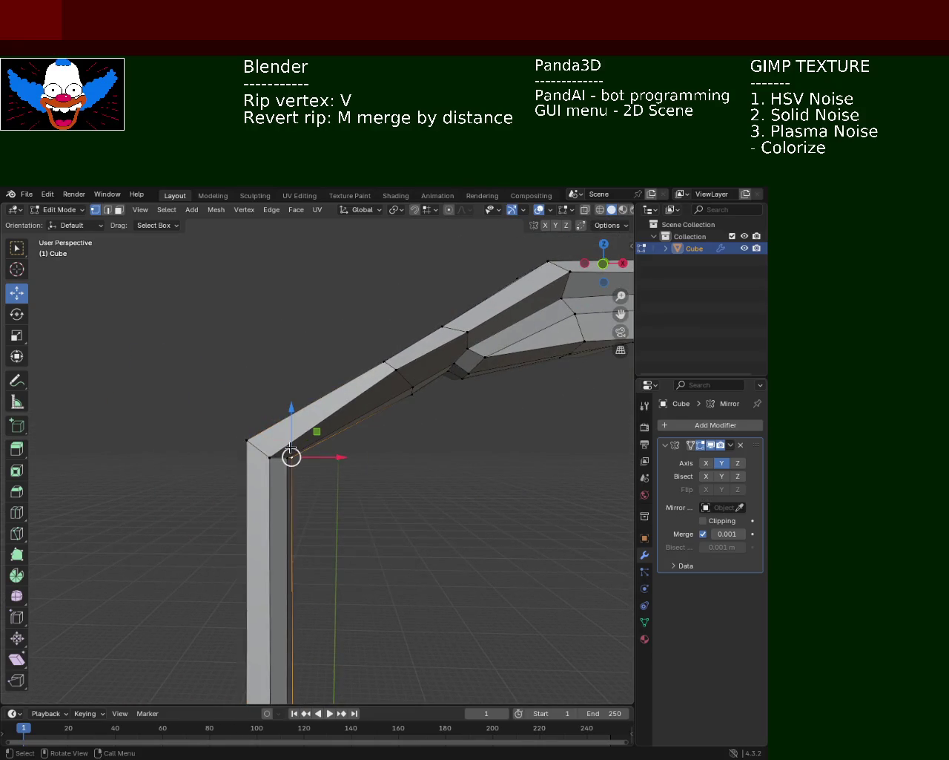
pyautogui.press('g')
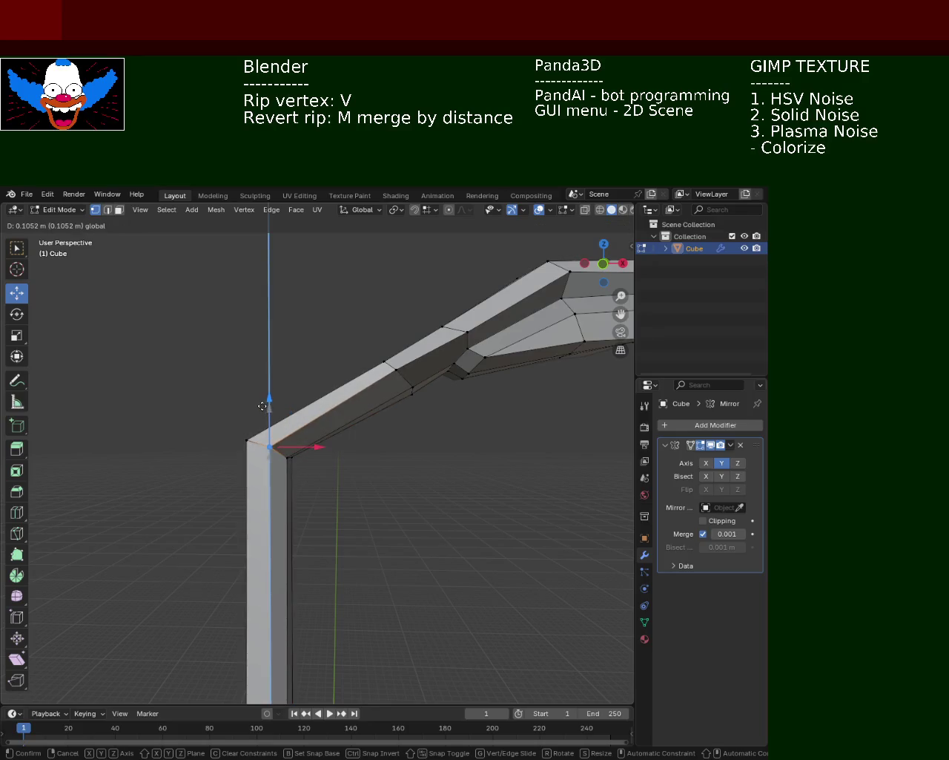
pyautogui.click(263, 406)
pyautogui.press('g')
pyautogui.press('x')
pyautogui.click(297, 453)
pyautogui.moveTo(297, 452)
pyautogui.mouseDown(button='middle')
pyautogui.moveTo(236, 414)
pyautogui.moveTo(321, 428)
pyautogui.moveTo(455, 484)
pyautogui.moveTo(370, 486)
pyautogui.mouseUp(button='middle')
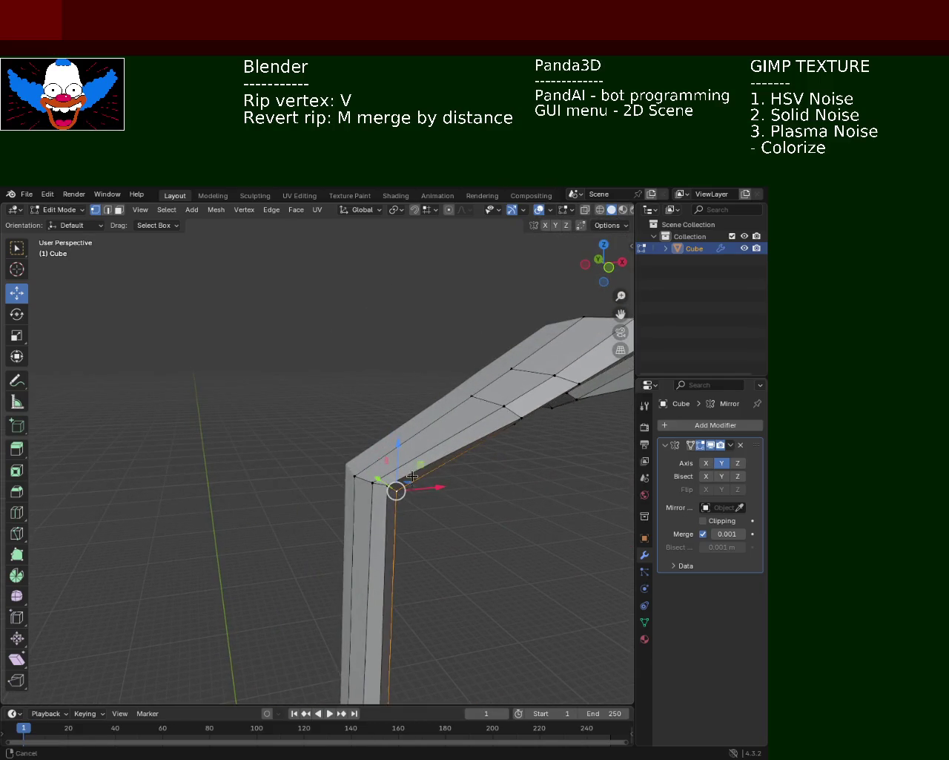
pyautogui.press('g')
pyautogui.press('z')
pyautogui.click(454, 406)
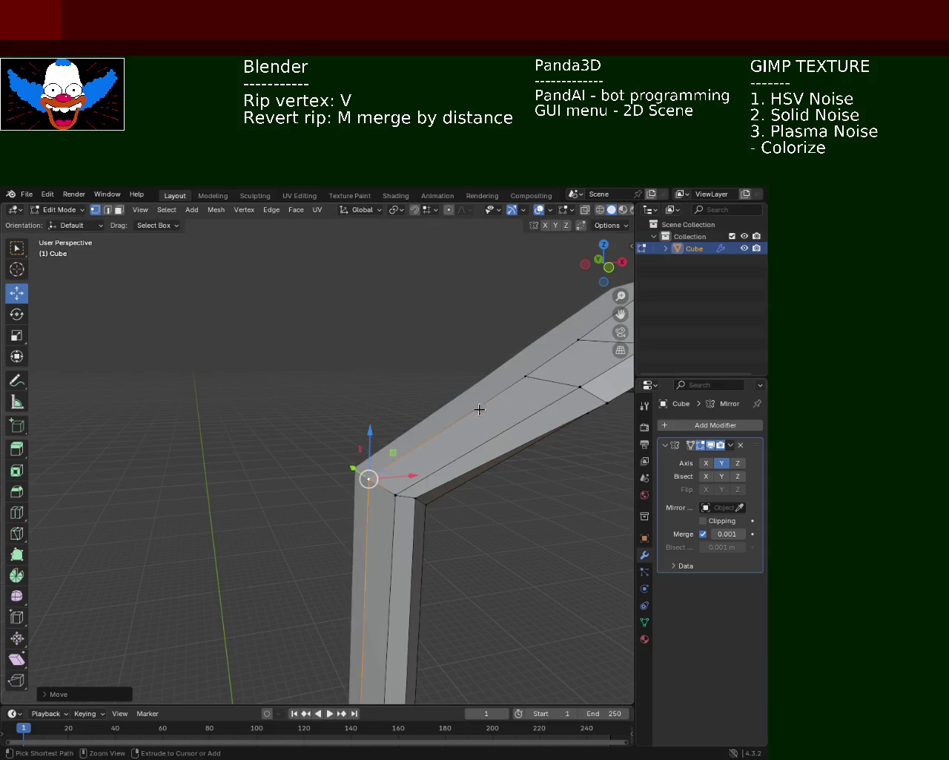
pyautogui.scroll(-3, 458, 419)
pyautogui.moveTo(459, 420); pyautogui.dragTo(409, 422, button='middle')
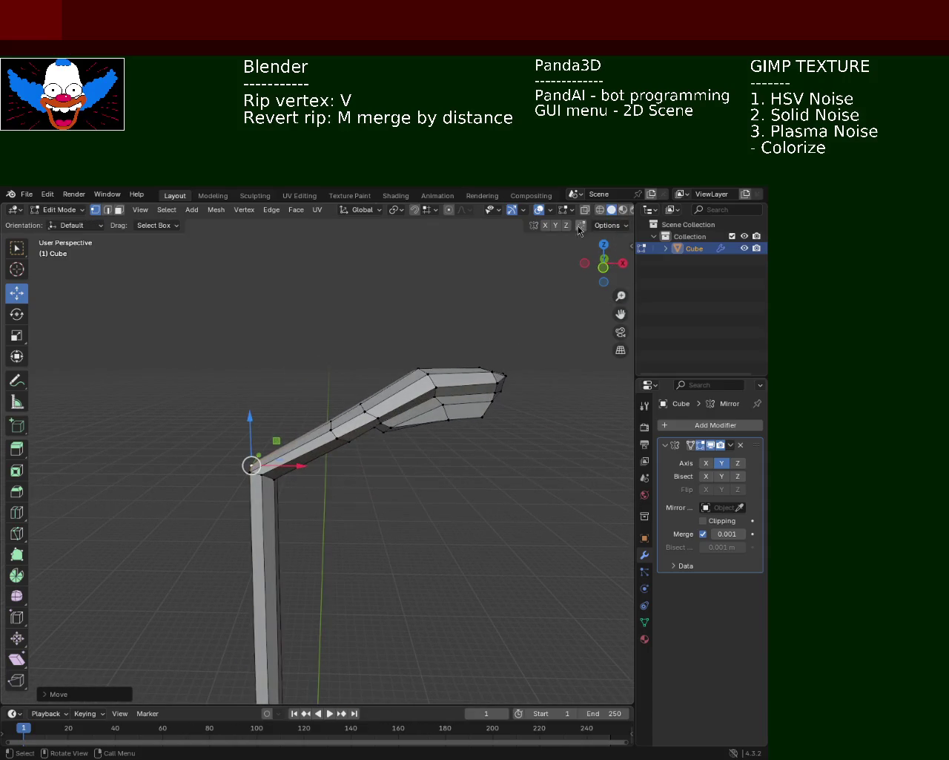
# In wireframe, box-select the arm's middle edge loop, slide it toward the bend and raise it on Z.
pyautogui.click(600, 209)
pyautogui.scroll(3, 293, 386)
pyautogui.moveTo(306, 356); pyautogui.dragTo(385, 442)
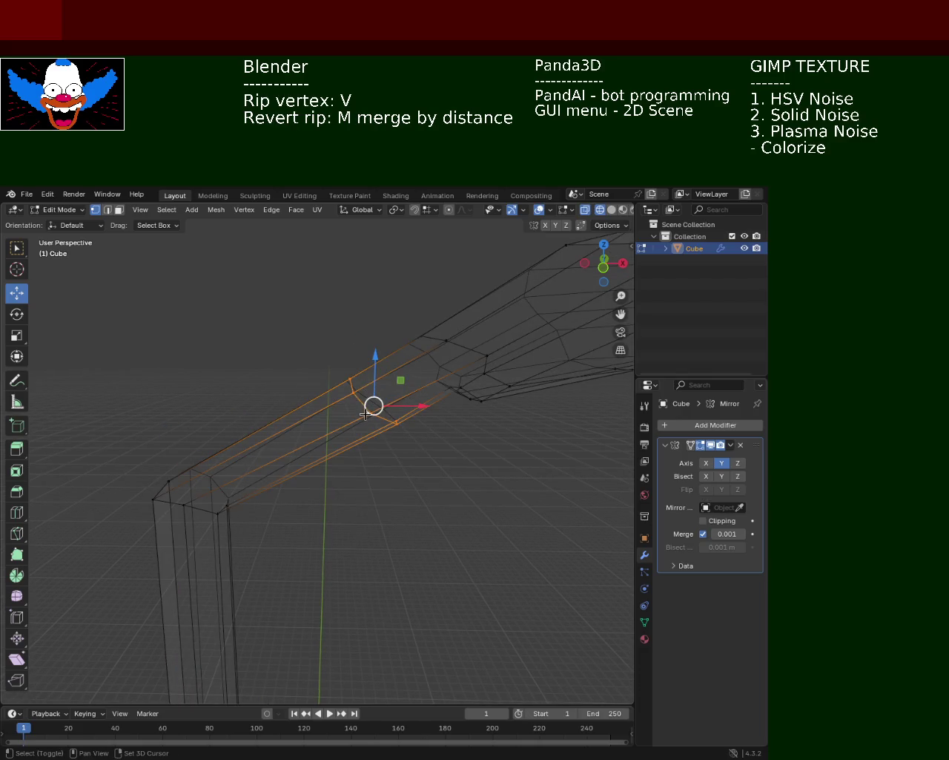
pyautogui.hotkey('shift', 'v')
pyautogui.click(236, 465)
pyautogui.press('g')
pyautogui.press('z')
pyautogui.click(241, 445)
# Enlarge the loop with a redone scale and return to solid display.
pyautogui.press('s')
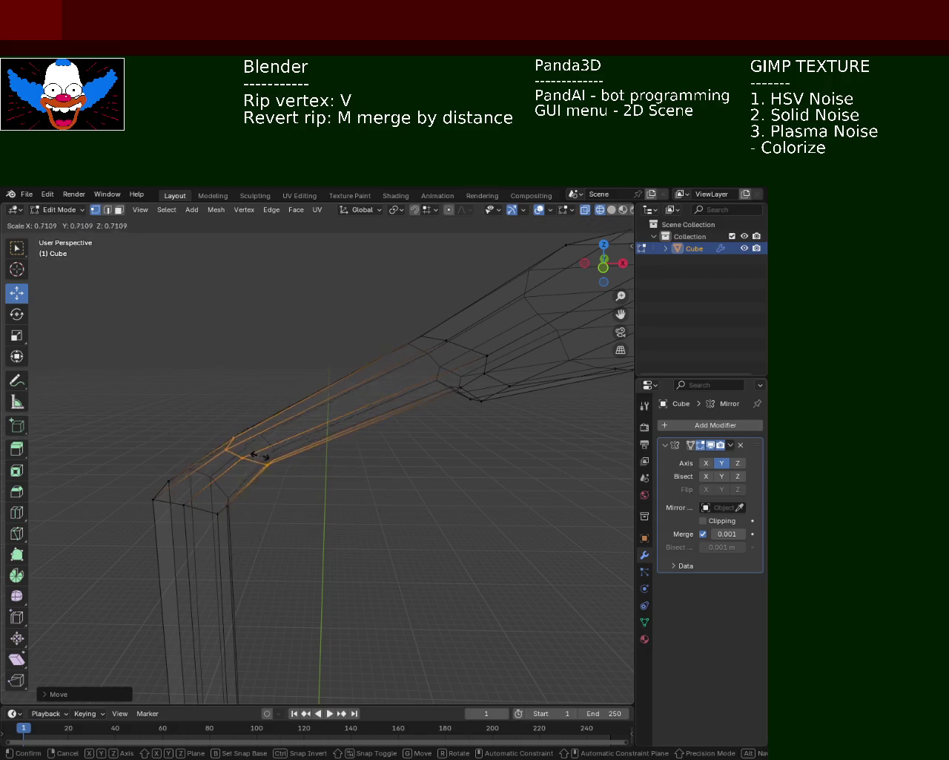
pyautogui.click(298, 481)
pyautogui.hotkey('ctrl', 'z')
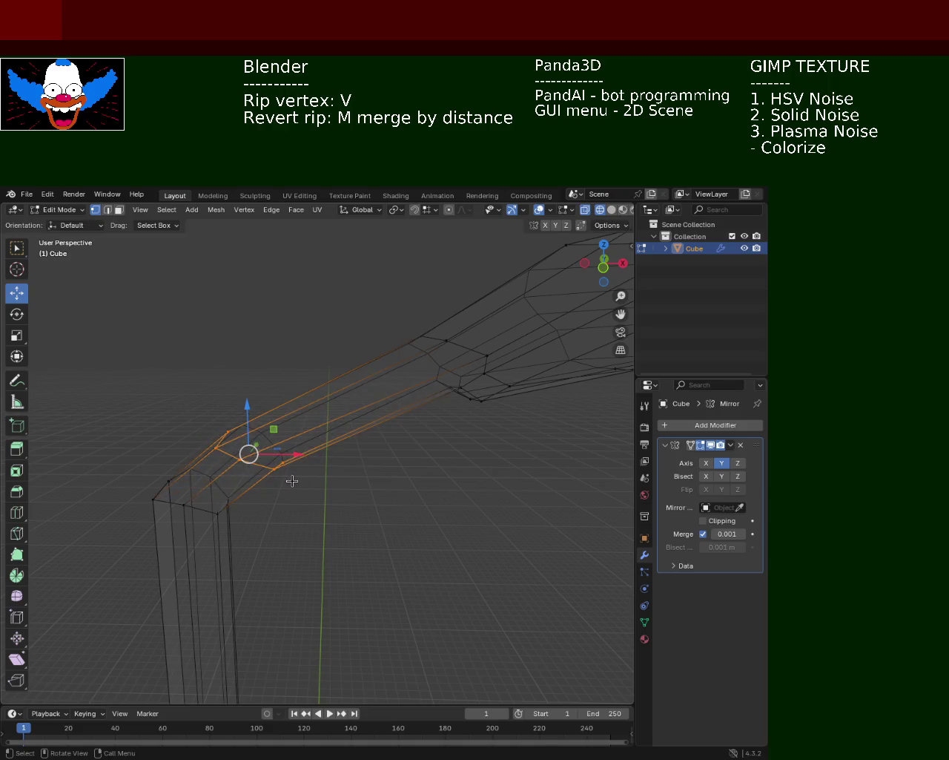
pyautogui.press('s')
pyautogui.click(317, 519)
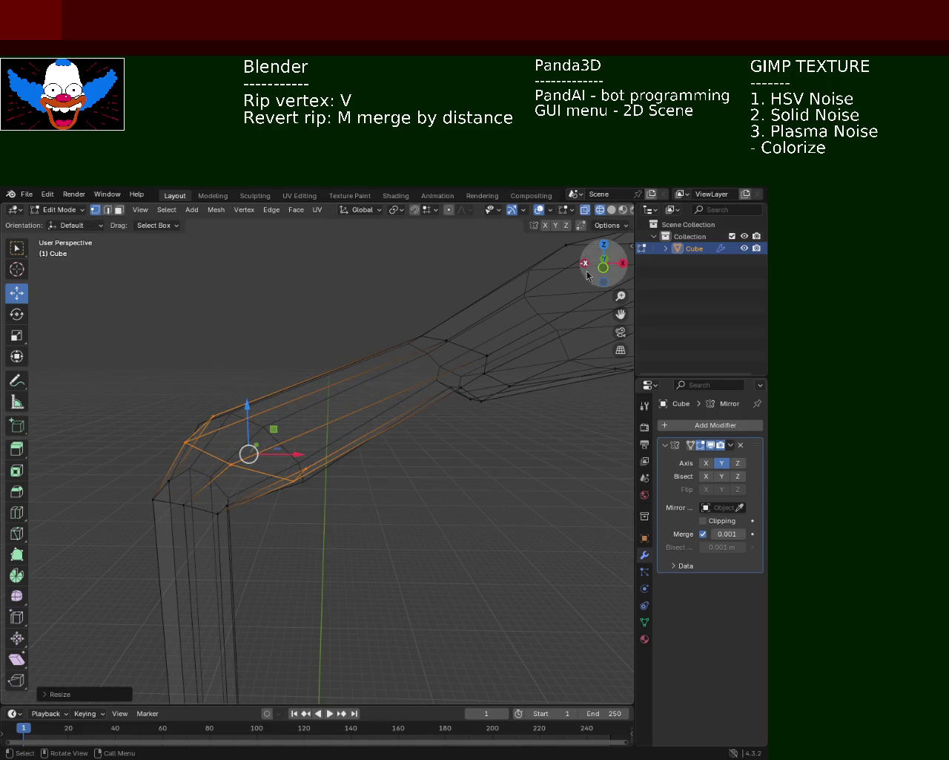
pyautogui.click(612, 209)
pyautogui.moveTo(276, 424)
pyautogui.mouseDown(button='middle')
pyautogui.moveTo(296, 417)
pyautogui.moveTo(351, 483)
pyautogui.moveTo(308, 435)
pyautogui.mouseUp(button='middle')
pyautogui.keyDown('shift'); pyautogui.click(264, 334); pyautogui.keyUp('shift')
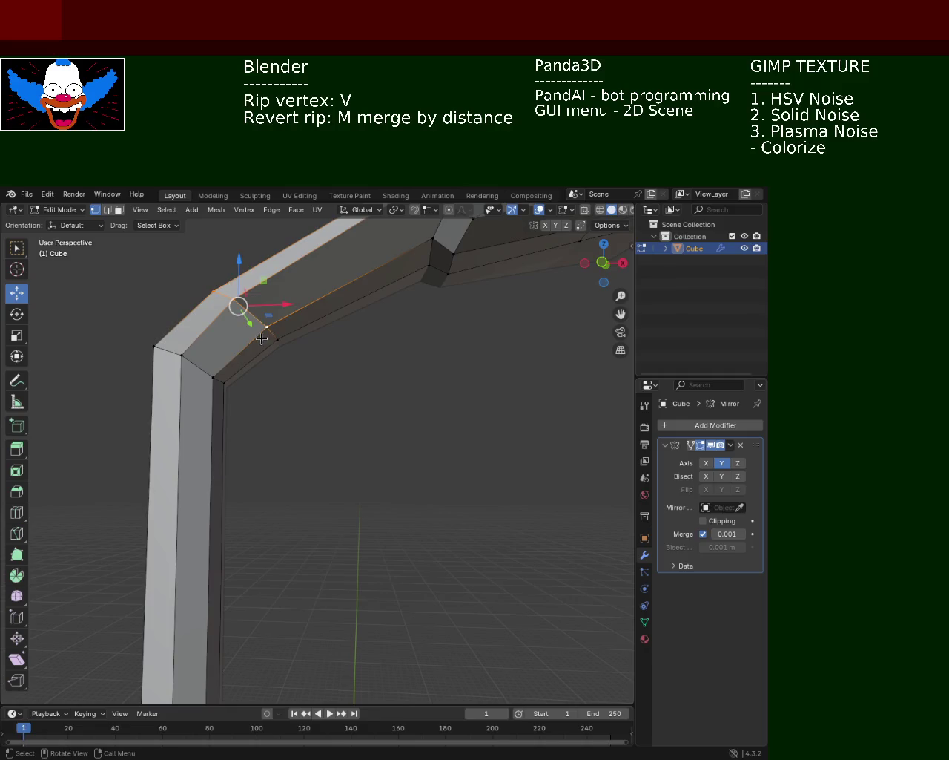
# Scale the selected corner edge and the pole's corner edge loop at the elbow.
pyautogui.press('s')
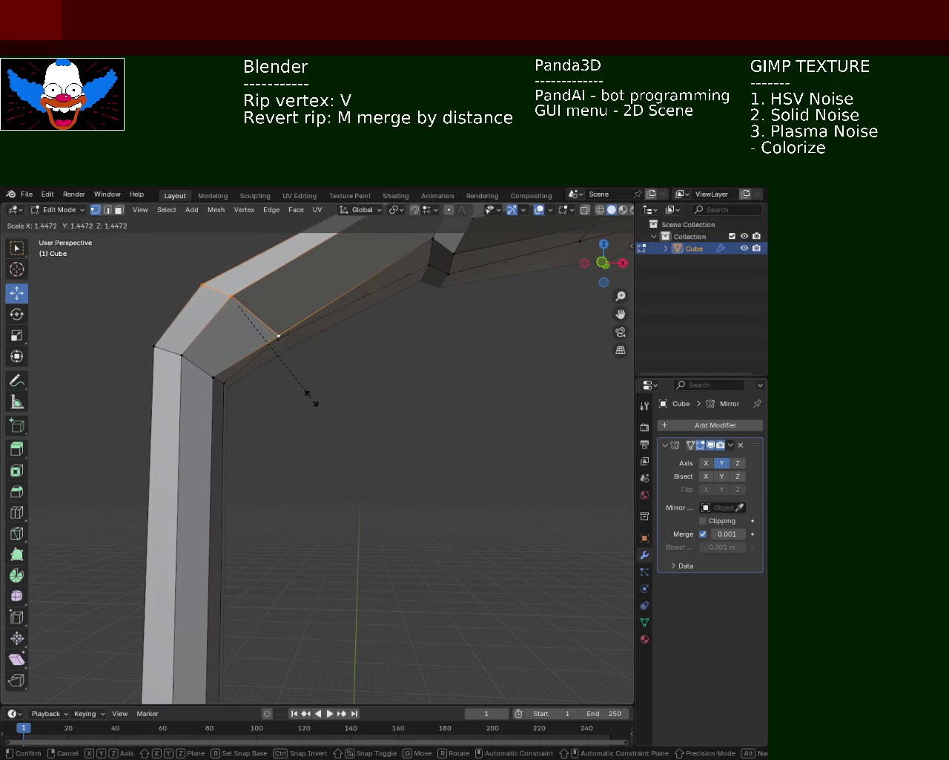
pyautogui.click(275, 356)
pyautogui.scroll(5, 270, 356)
pyautogui.scroll(-4, 270, 357)
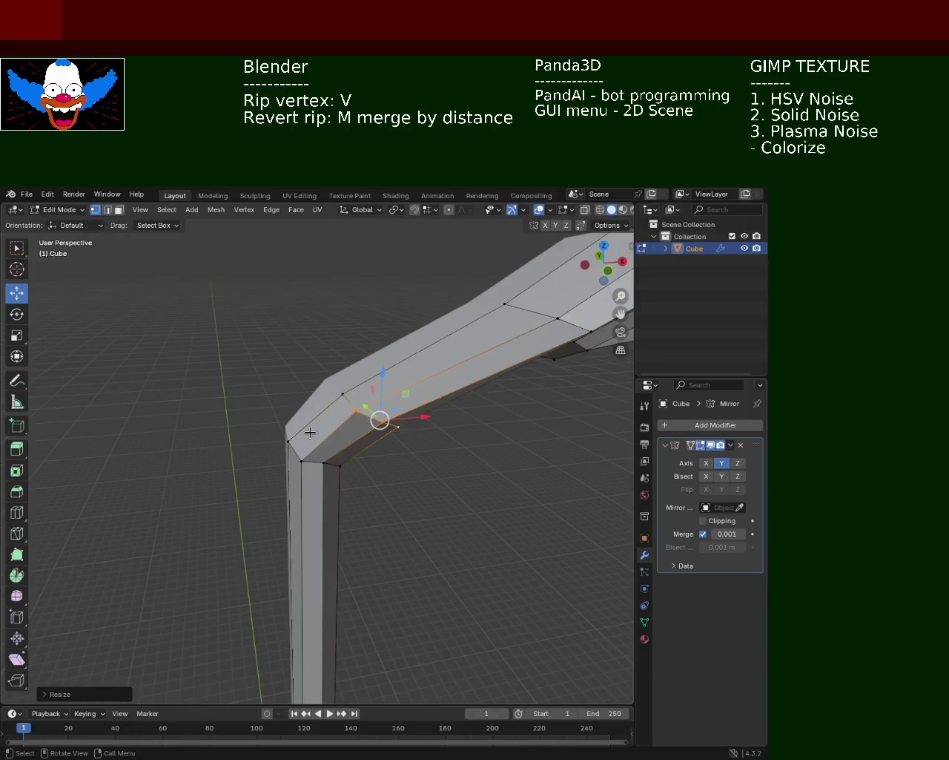
pyautogui.keyDown('shift'); pyautogui.click(307, 459); pyautogui.keyUp('shift')
pyautogui.moveTo(328, 462)
pyautogui.mouseDown(button='middle')
pyautogui.moveTo(218, 381)
pyautogui.moveTo(351, 438)
pyautogui.moveTo(241, 416)
pyautogui.mouseUp(button='middle')
pyautogui.press('s')
pyautogui.click(219, 393)
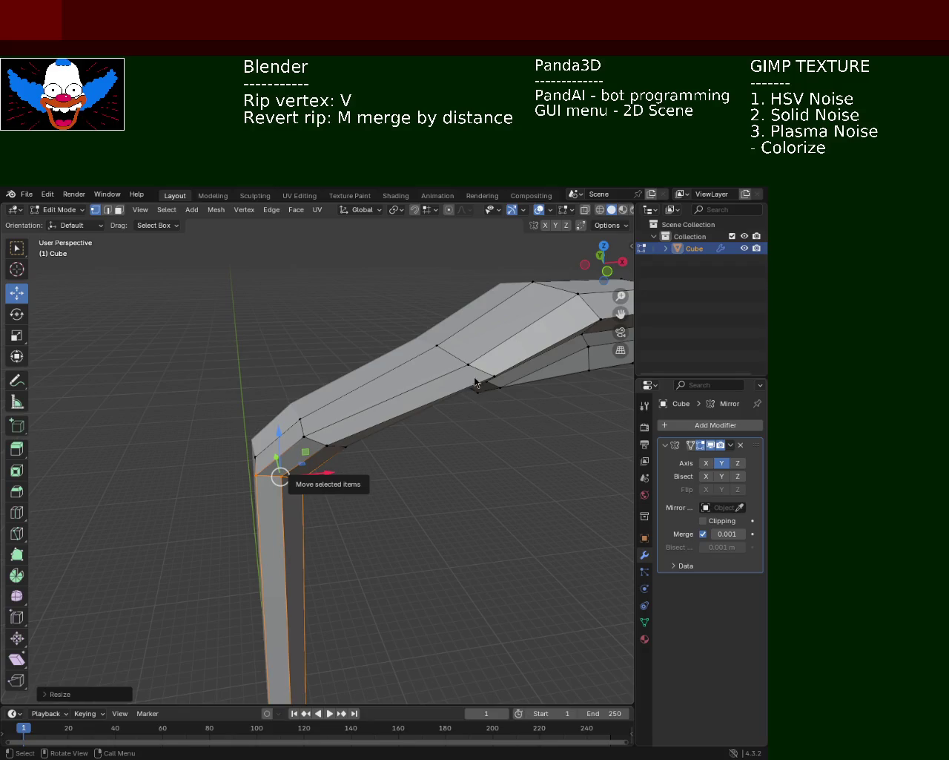
# Shift individual corner vertices left along X and raise others to smooth the bend.
pyautogui.click(244, 460)
pyautogui.click(255, 457)
pyautogui.moveTo(276, 454); pyautogui.dragTo(272, 460)
pyautogui.click(301, 420)
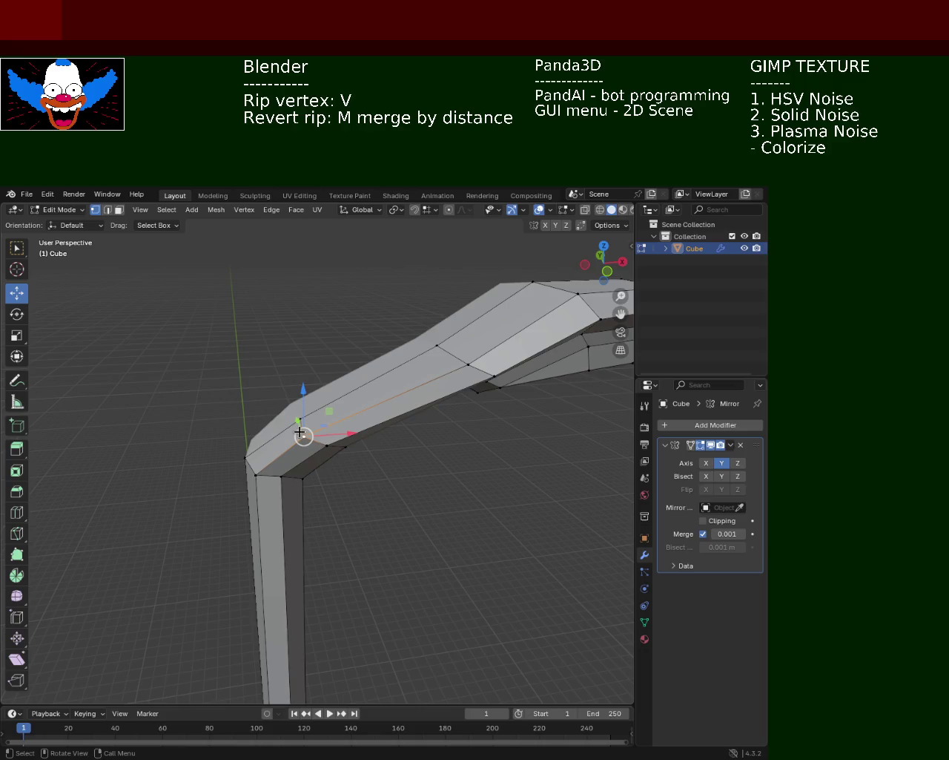
pyautogui.moveTo(333, 419); pyautogui.dragTo(317, 419)
pyautogui.moveTo(318, 420)
pyautogui.mouseDown(button='middle')
pyautogui.moveTo(312, 405)
pyautogui.moveTo(349, 438)
pyautogui.moveTo(349, 455)
pyautogui.moveTo(371, 413)
pyautogui.moveTo(254, 418)
pyautogui.moveTo(314, 418)
pyautogui.moveTo(250, 435)
pyautogui.mouseUp(button='middle')
pyautogui.click(371, 412)
pyautogui.moveTo(304, 443); pyautogui.dragTo(290, 441)
pyautogui.moveTo(241, 397)
pyautogui.mouseDown()
pyautogui.moveTo(241, 384)
pyautogui.moveTo(312, 375)
pyautogui.moveTo(310, 335)
pyautogui.mouseUp()
pyautogui.click(315, 355)
pyautogui.moveTo(310, 335)
pyautogui.mouseDown(button='middle')
pyautogui.moveTo(405, 403)
pyautogui.moveTo(394, 384)
pyautogui.moveTo(307, 394)
pyautogui.moveTo(407, 372)
pyautogui.moveTo(292, 398)
pyautogui.moveTo(119, 356)
pyautogui.moveTo(303, 351)
pyautogui.moveTo(274, 401)
pyautogui.moveTo(297, 386)
pyautogui.moveTo(243, 339)
pyautogui.mouseUp(button='middle')
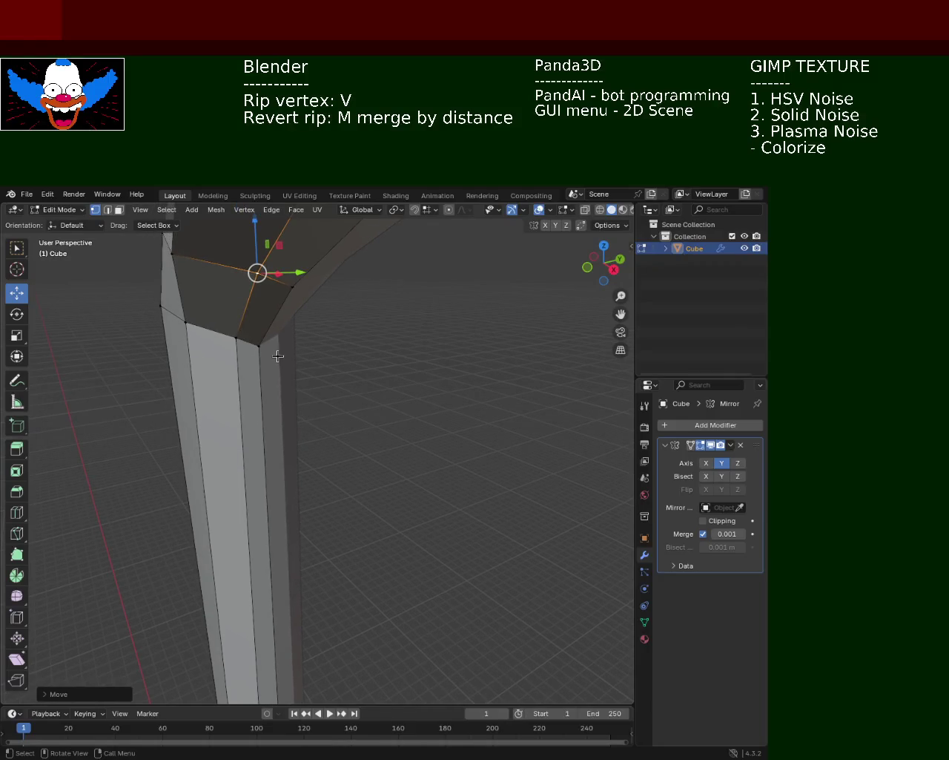
# Move a top corner vertex of the pole vertically along Z.
pyautogui.click(259, 344)
pyautogui.press('g')
pyautogui.press('z')
pyautogui.click(259, 336)
# Shift the pole's corner vertex along the Y axis in two moves.
pyautogui.click(237, 337)
pyautogui.moveTo(238, 338); pyautogui.dragTo(229, 345, button='middle')
pyautogui.click(178, 331)
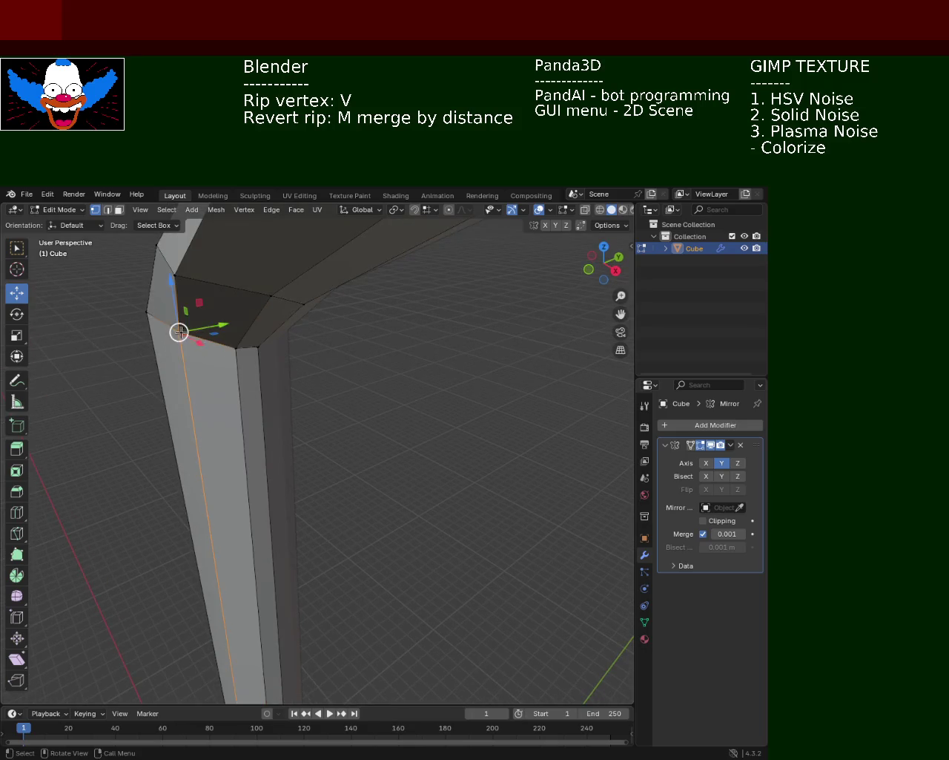
pyautogui.press('g')
pyautogui.press('y')
pyautogui.click(240, 341)
pyautogui.press('g')
pyautogui.press('y')
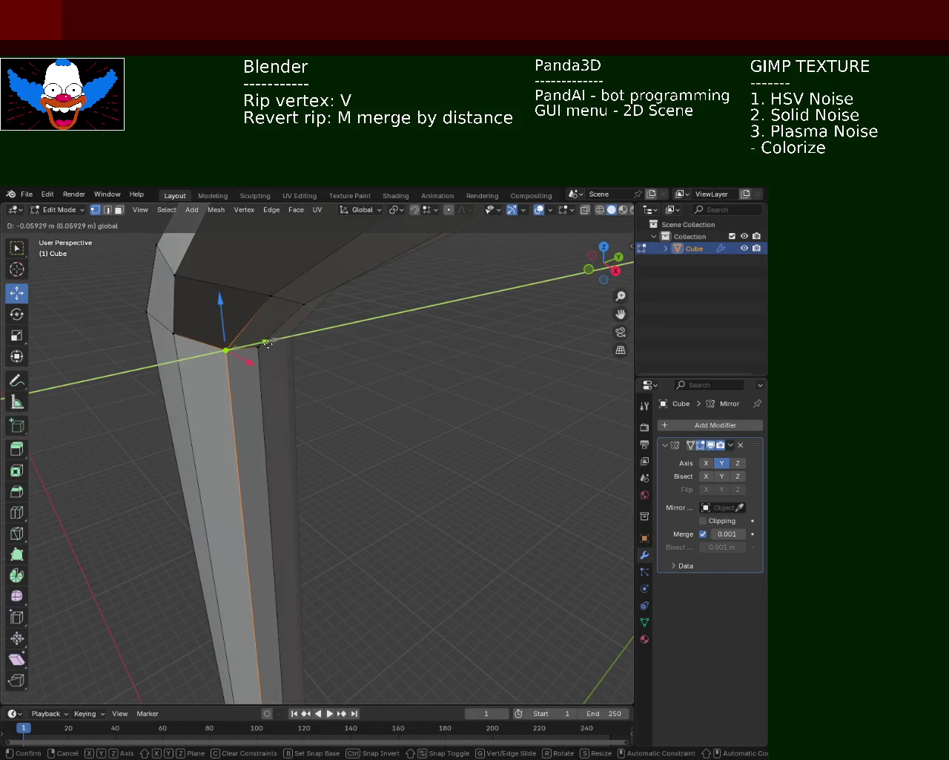
pyautogui.click(268, 343)
pyautogui.hotkey('alt', 'a')
# Slide two vertices at the pole-arm joint along their edges with Vertex Slide.
pyautogui.moveTo(259, 324)
pyautogui.mouseDown(button='middle')
pyautogui.moveTo(327, 348)
pyautogui.moveTo(261, 284)
pyautogui.moveTo(282, 323)
pyautogui.mouseUp(button='middle')
pyautogui.click(307, 330)
pyautogui.hotkey('shift', 'v')
pyautogui.click(274, 294)
pyautogui.moveTo(274, 294)
pyautogui.mouseDown(button='middle')
pyautogui.moveTo(356, 353)
pyautogui.moveTo(213, 275)
pyautogui.moveTo(260, 335)
pyautogui.moveTo(339, 394)
pyautogui.moveTo(309, 386)
pyautogui.moveTo(310, 365)
pyautogui.moveTo(314, 377)
pyautogui.moveTo(385, 418)
pyautogui.mouseUp(button='middle')
pyautogui.hotkey('alt', 'a')
pyautogui.click(326, 377)
pyautogui.hotkey('shift', 'v')
pyautogui.click(334, 382)
# Orbit, zoom and pan out to view the whole lamp post.
pyautogui.moveTo(348, 453)
pyautogui.mouseDown(button='middle')
pyautogui.moveTo(358, 476)
pyautogui.moveTo(392, 397)
pyautogui.moveTo(320, 373)
pyautogui.moveTo(357, 410)
pyautogui.moveTo(340, 458)
pyautogui.moveTo(333, 426)
pyautogui.moveTo(329, 522)
pyautogui.moveTo(360, 443)
pyautogui.moveTo(377, 463)
pyautogui.mouseUp(button='middle')
pyautogui.keyDown('alt'); pyautogui.click(393, 397); pyautogui.keyUp('alt')
pyautogui.scroll(-3, 319, 379)
pyautogui.moveTo(374, 393)
pyautogui.keyDown('shift'); pyautogui.mouseDown(button='middle')
pyautogui.moveTo(374, 377)
pyautogui.moveTo(481, 415)
pyautogui.moveTo(468, 388)
pyautogui.moveTo(534, 297)
pyautogui.mouseUp(button='middle'); pyautogui.keyUp('shift')
pyautogui.click(481, 416)
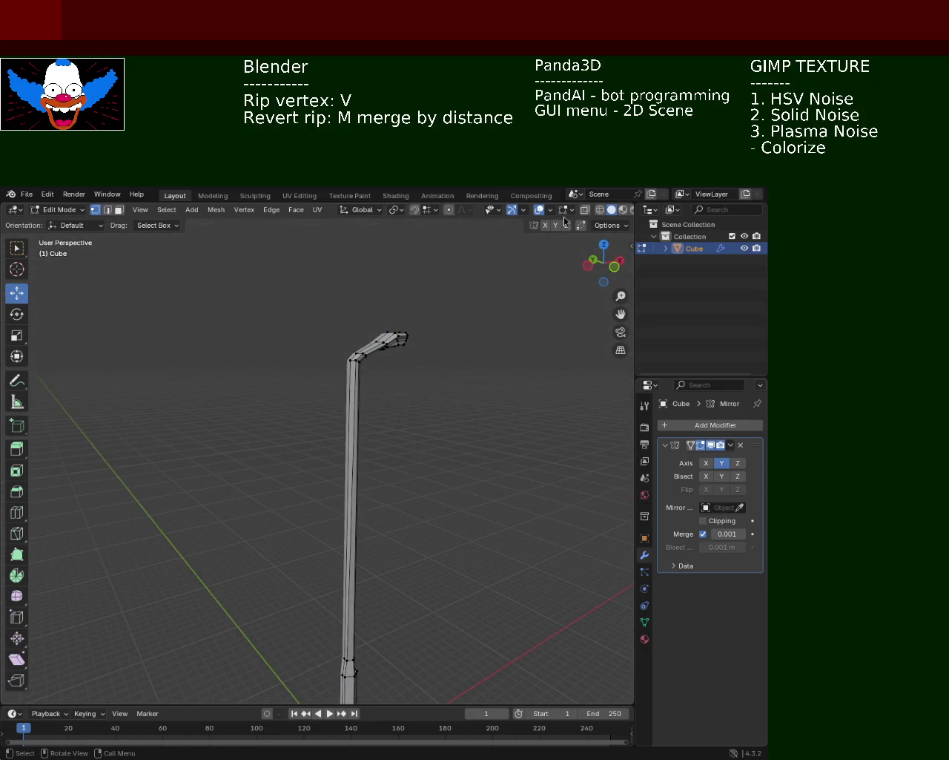
# Hide overlays and set the viewport to wireframe shading, briefly trying solid in between.
pyautogui.click(511, 210)
pyautogui.moveTo(379, 382)
pyautogui.mouseDown(button='middle')
pyautogui.moveTo(404, 435)
pyautogui.moveTo(373, 369)
pyautogui.moveTo(376, 403)
pyautogui.moveTo(311, 401)
pyautogui.moveTo(314, 418)
pyautogui.moveTo(325, 411)
pyautogui.moveTo(329, 497)
pyautogui.moveTo(471, 504)
pyautogui.moveTo(373, 519)
pyautogui.moveTo(339, 483)
pyautogui.moveTo(371, 303)
pyautogui.moveTo(373, 365)
pyautogui.moveTo(532, 224)
pyautogui.mouseUp(button='middle')
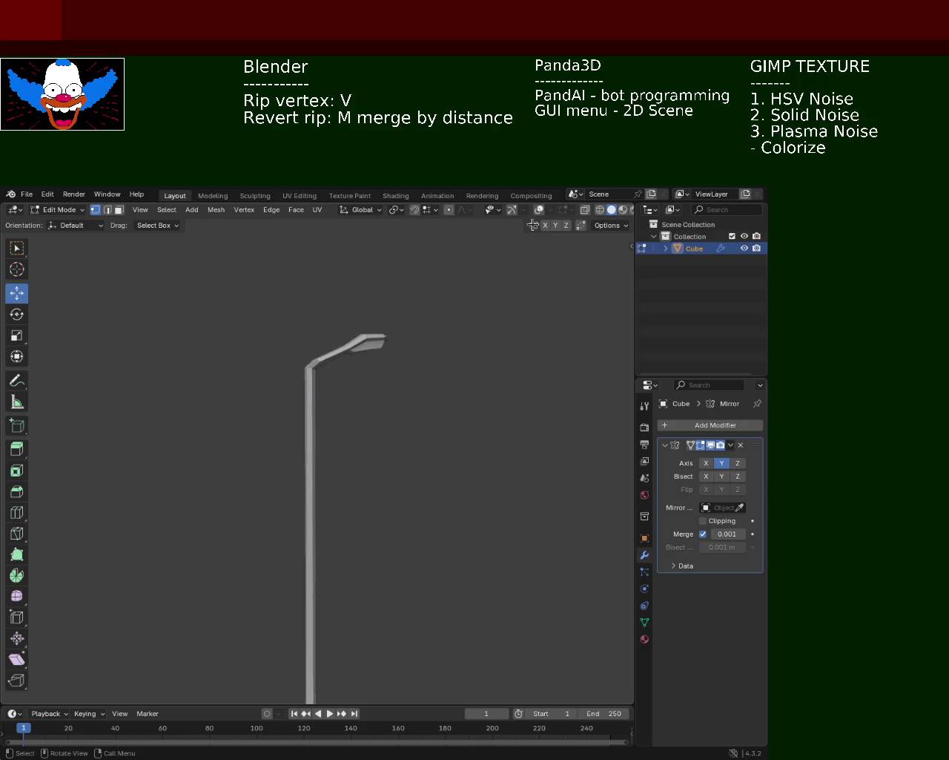
pyautogui.click(600, 209)
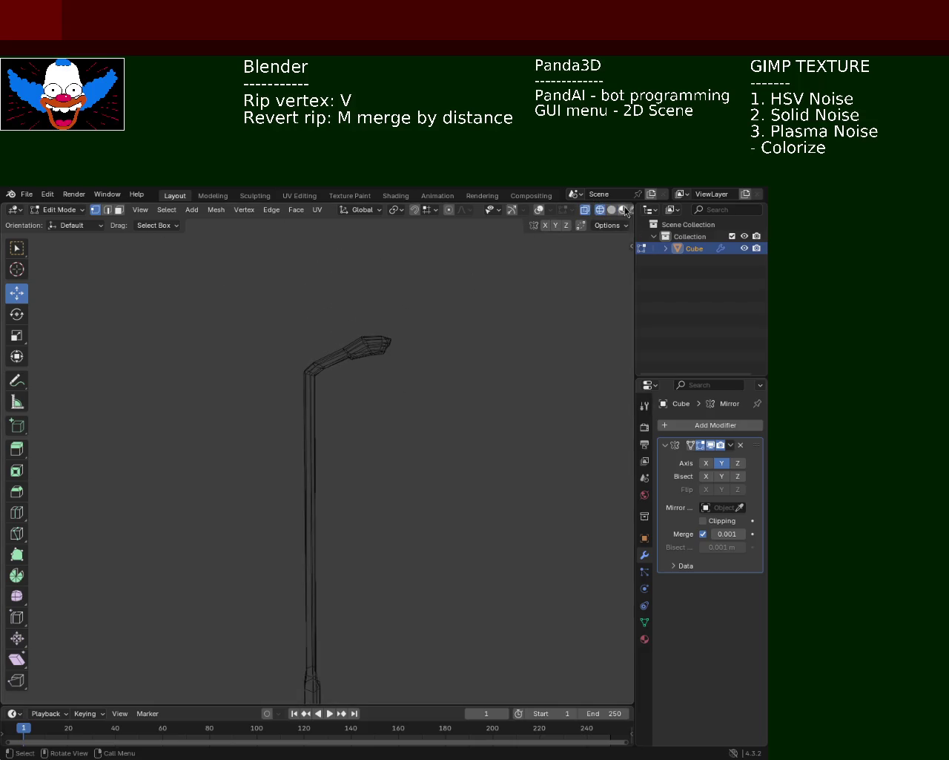
pyautogui.click(612, 209)
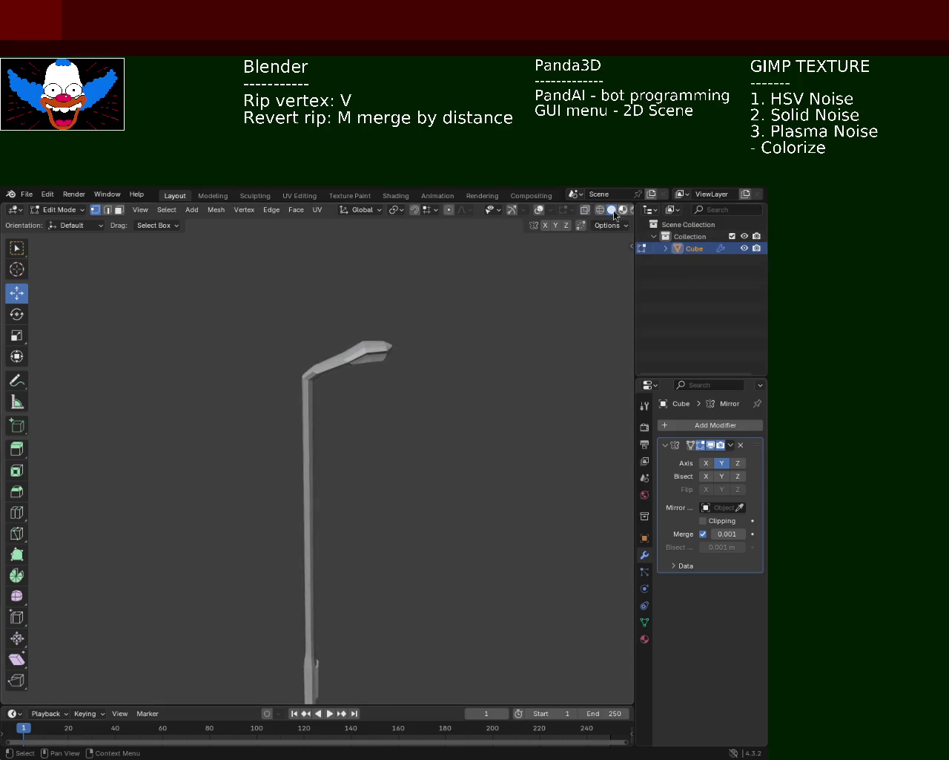
pyautogui.click(600, 209)
# Turn overlays back on, toggling proportional editing on and then off.
pyautogui.click(449, 212)
pyautogui.click(511, 210)
pyautogui.click(538, 209)
pyautogui.click(450, 209)
# Box-select the lamp head vertices and move them along X, then along Z.
pyautogui.press('b')
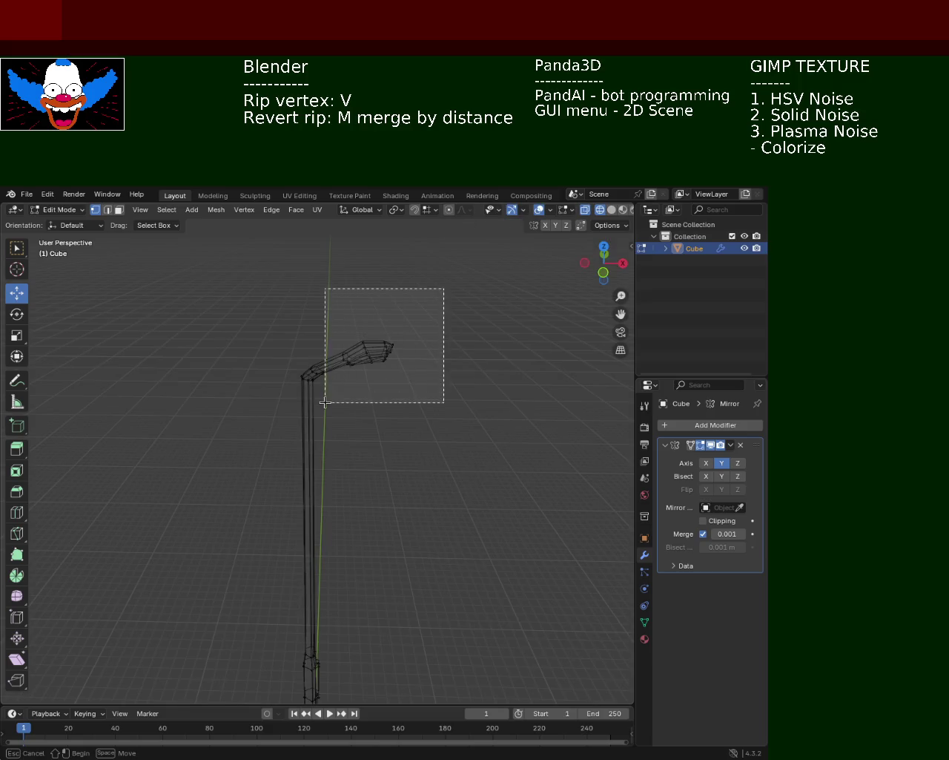
pyautogui.moveTo(445, 287); pyautogui.dragTo(321, 410)
pyautogui.press('g')
pyautogui.press('x')
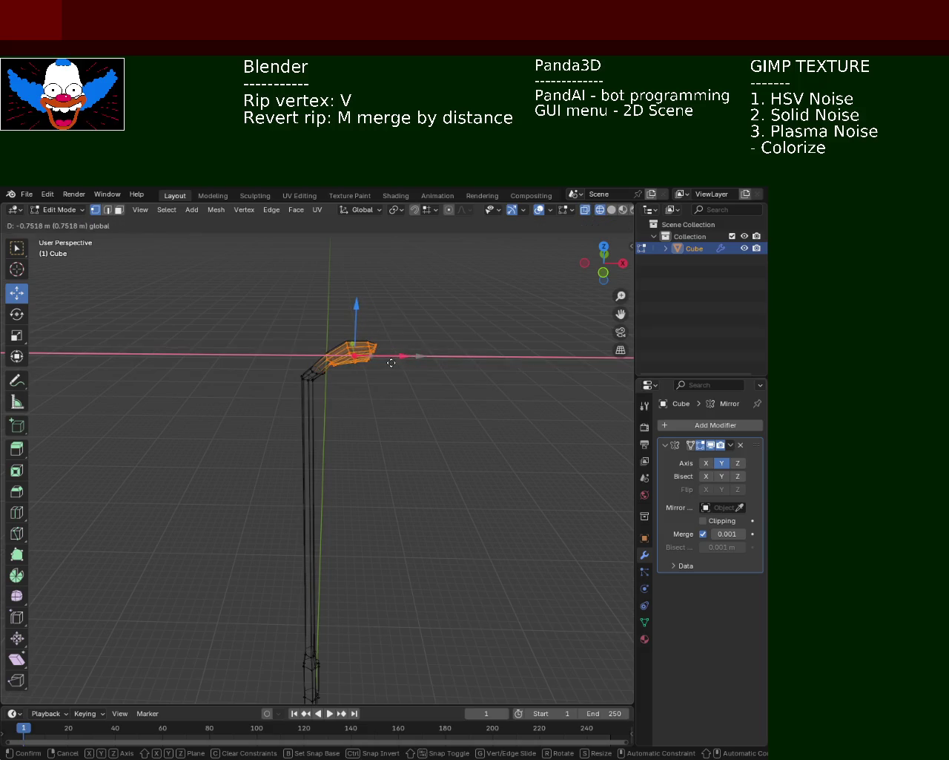
pyautogui.click(378, 341)
pyautogui.press('g')
pyautogui.press('z')
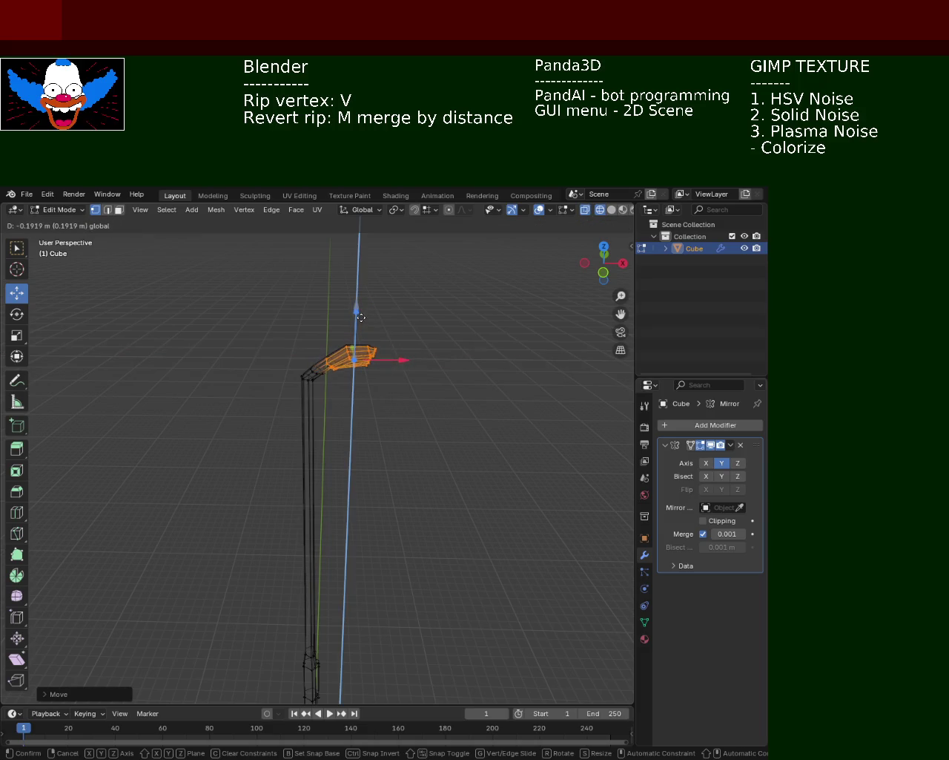
pyautogui.click(359, 317)
# Switch to solid shading, cancel a further X move, and deselect everything.
pyautogui.click(613, 210)
pyautogui.moveTo(346, 396)
pyautogui.mouseDown(button='middle')
pyautogui.moveTo(356, 341)
pyautogui.moveTo(377, 364)
pyautogui.moveTo(354, 373)
pyautogui.moveTo(352, 409)
pyautogui.moveTo(339, 381)
pyautogui.mouseUp(button='middle')
pyautogui.press('g')
pyautogui.press('x')
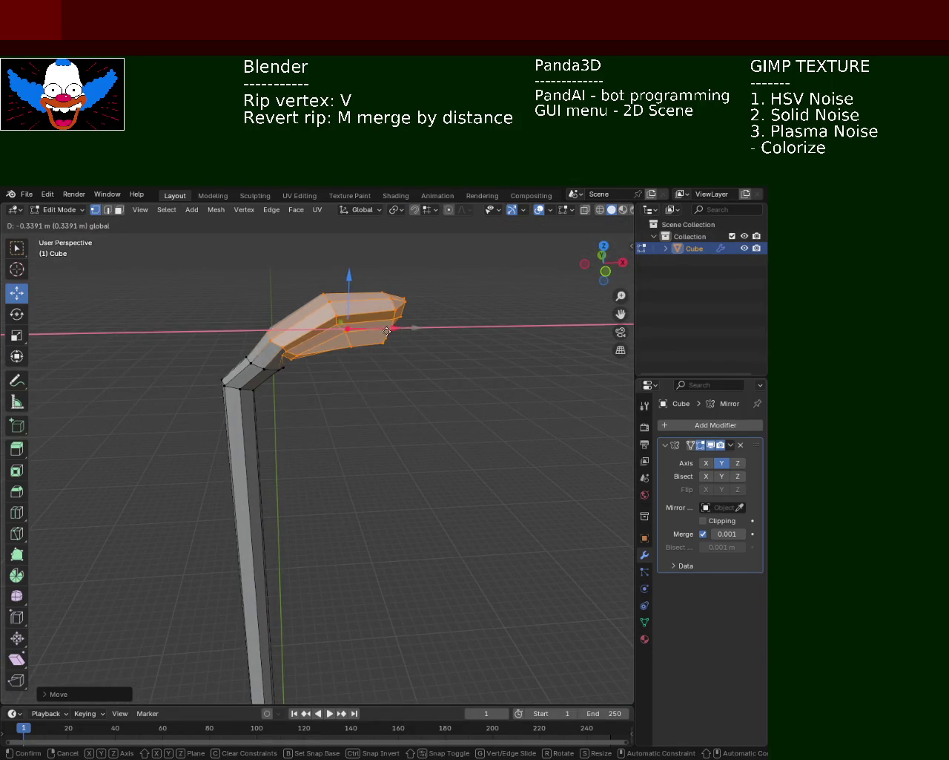
pyautogui.rightClick(363, 329)
pyautogui.hotkey('alt', 'a')
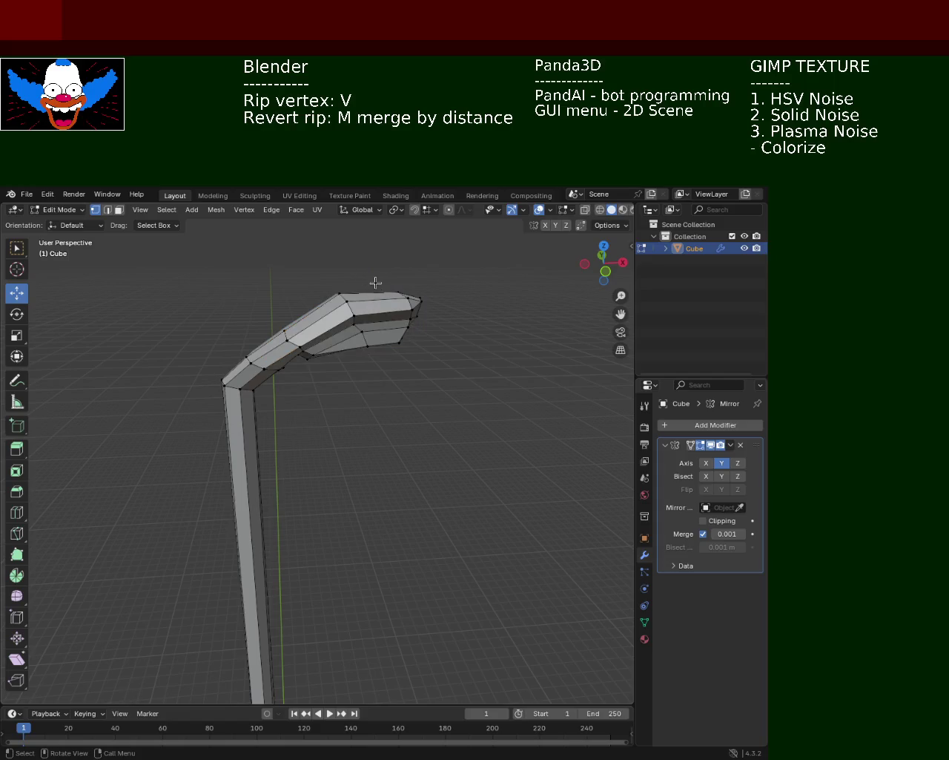
# In wireframe, box-select the lamp head and drag it along X and Z to raise it, then view solid.
pyautogui.click(600, 210)
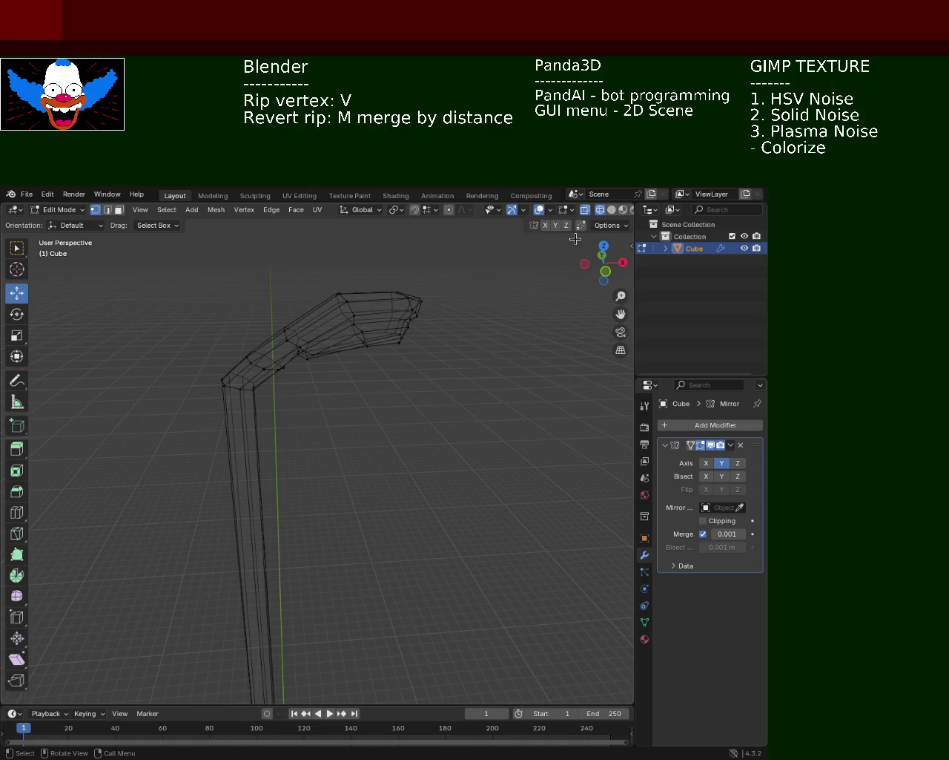
pyautogui.moveTo(453, 253)
pyautogui.mouseDown()
pyautogui.moveTo(281, 359)
pyautogui.moveTo(338, 354)
pyautogui.moveTo(295, 270)
pyautogui.mouseUp()
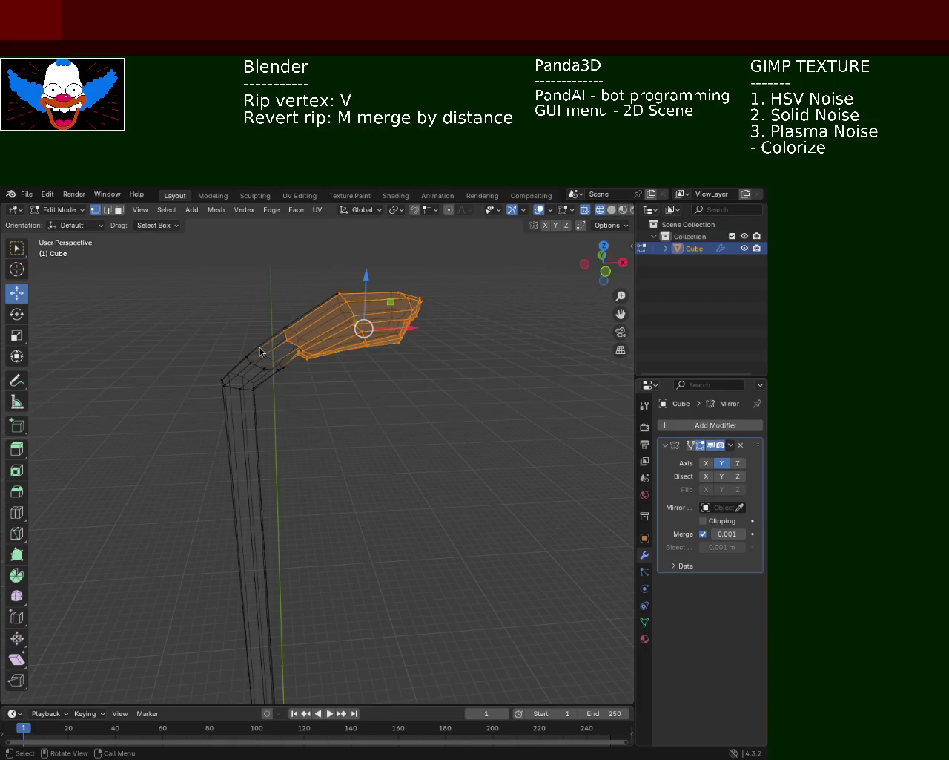
pyautogui.moveTo(394, 315); pyautogui.dragTo(394, 310)
pyautogui.moveTo(395, 309)
pyautogui.mouseDown(button='middle')
pyautogui.moveTo(352, 335)
pyautogui.moveTo(359, 371)
pyautogui.moveTo(370, 375)
pyautogui.mouseUp(button='middle')
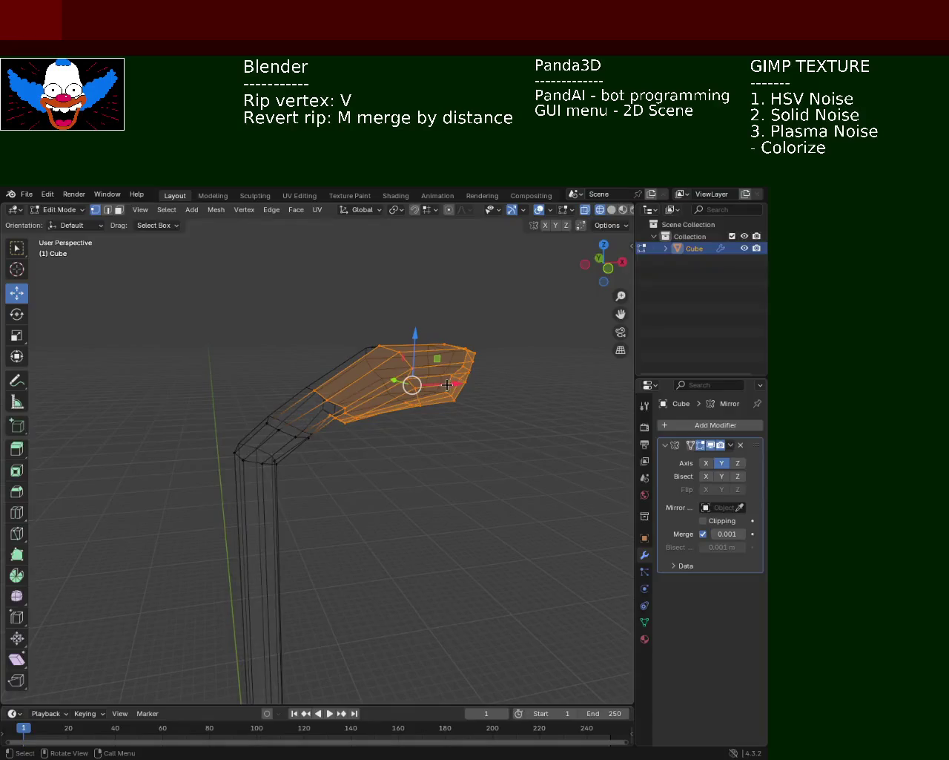
pyautogui.moveTo(445, 379); pyautogui.dragTo(452, 380)
pyautogui.moveTo(398, 336); pyautogui.dragTo(438, 412)
pyautogui.click(427, 450)
pyautogui.moveTo(426, 450)
pyautogui.mouseDown(button='middle')
pyautogui.moveTo(382, 415)
pyautogui.moveTo(514, 310)
pyautogui.mouseUp(button='middle')
pyautogui.click(611, 209)
pyautogui.moveTo(411, 355); pyautogui.dragTo(222, 331, button='middle')
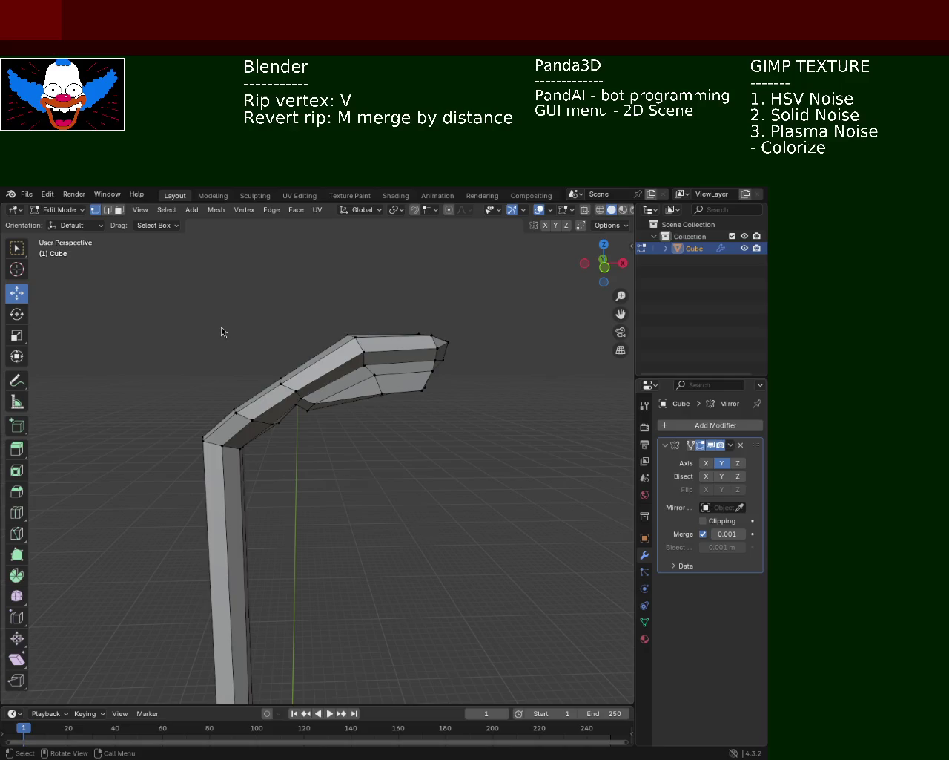
# Zoom in on the arm's bend and raise one bend vertex along Z.
pyautogui.moveTo(380, 385)
pyautogui.keyDown('ctrl'); pyautogui.mouseDown(button='middle')
pyautogui.moveTo(344, 496)
pyautogui.moveTo(329, 396)
pyautogui.mouseUp(button='middle'); pyautogui.keyUp('ctrl')
pyautogui.moveTo(303, 318)
pyautogui.keyDown('ctrl'); pyautogui.mouseDown(button='middle')
pyautogui.moveTo(317, 372)
pyautogui.moveTo(293, 306)
pyautogui.moveTo(316, 322)
pyautogui.mouseUp(button='middle'); pyautogui.keyUp('ctrl')
pyautogui.click(317, 373)
pyautogui.press('g')
pyautogui.press('z')
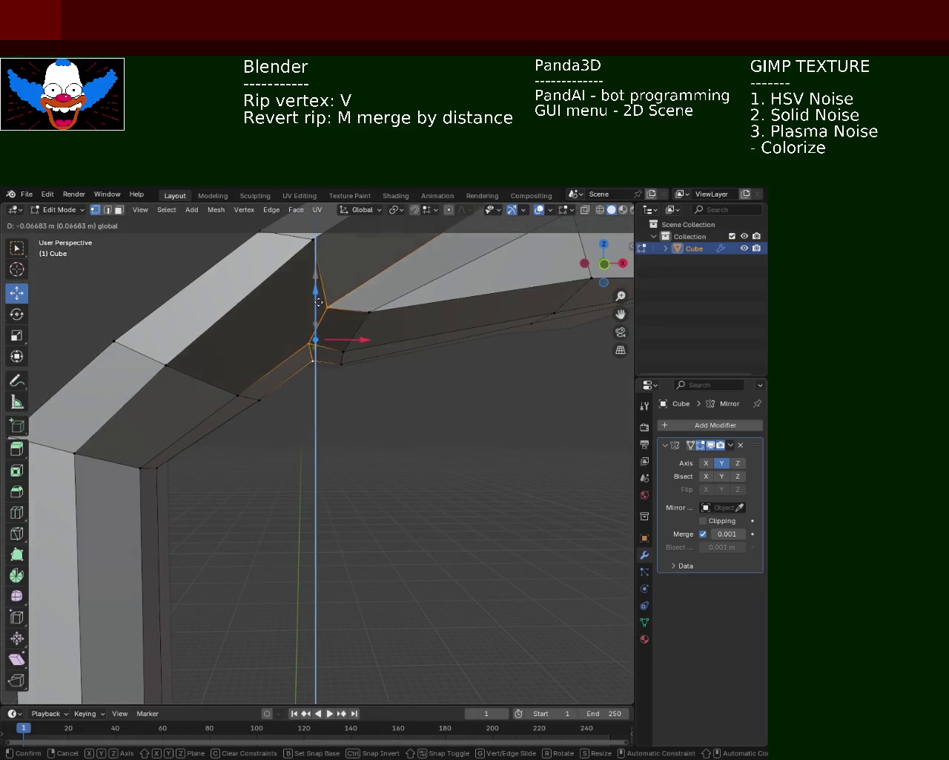
pyautogui.click(318, 302)
pyautogui.moveTo(376, 423)
pyautogui.keyDown('ctrl'); pyautogui.mouseDown(button='middle')
pyautogui.moveTo(337, 348)
pyautogui.moveTo(344, 435)
pyautogui.moveTo(350, 385)
pyautogui.mouseUp(button='middle'); pyautogui.keyUp('ctrl')
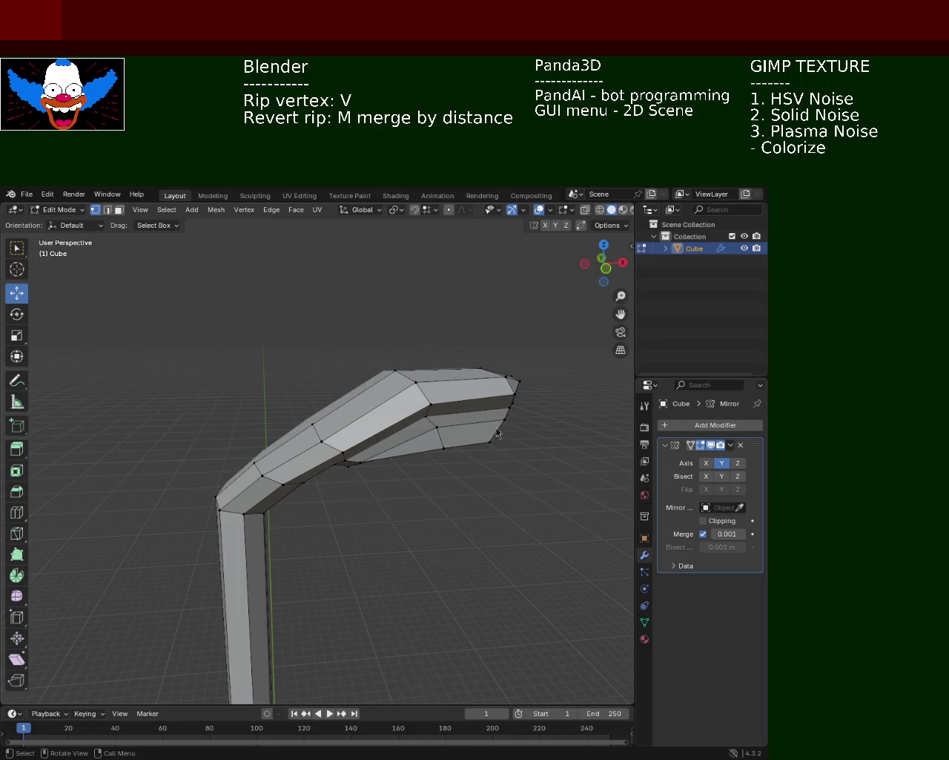
# Raise a second bend vertex along Z after cancelling a sideways move.
pyautogui.click(259, 473)
pyautogui.press('v')
pyautogui.press('x')
pyautogui.rightClick(319, 463)
pyautogui.moveTo(267, 423); pyautogui.dragTo(269, 413)
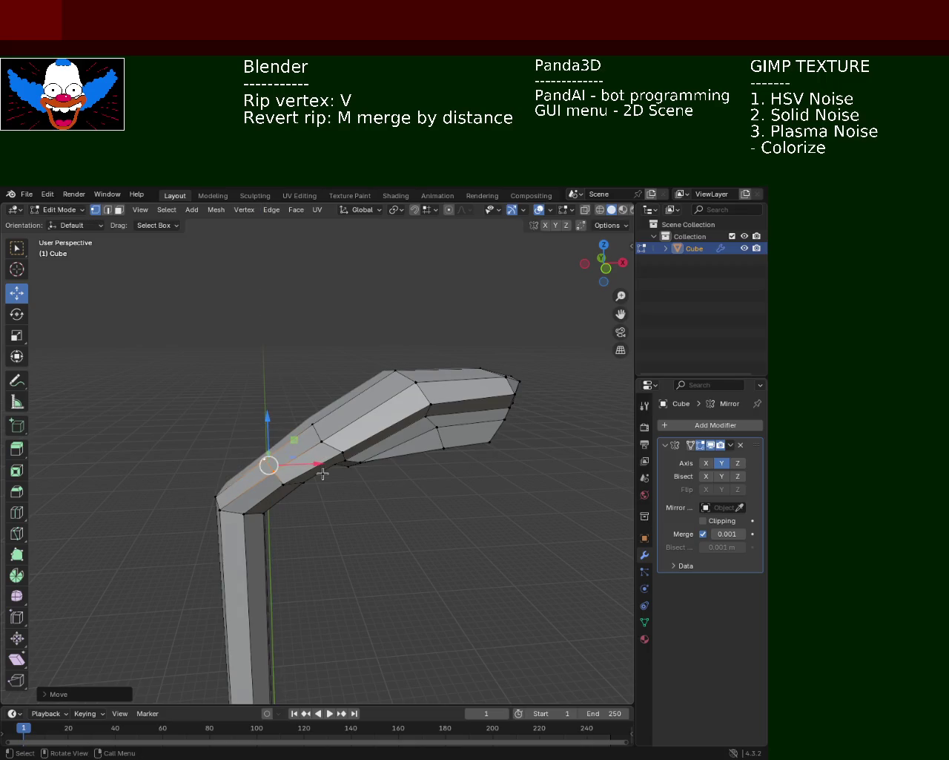
# Slide a vertex along the arm's edge with Vertex Slide, twice.
pyautogui.click(334, 462)
pyautogui.click(315, 483)
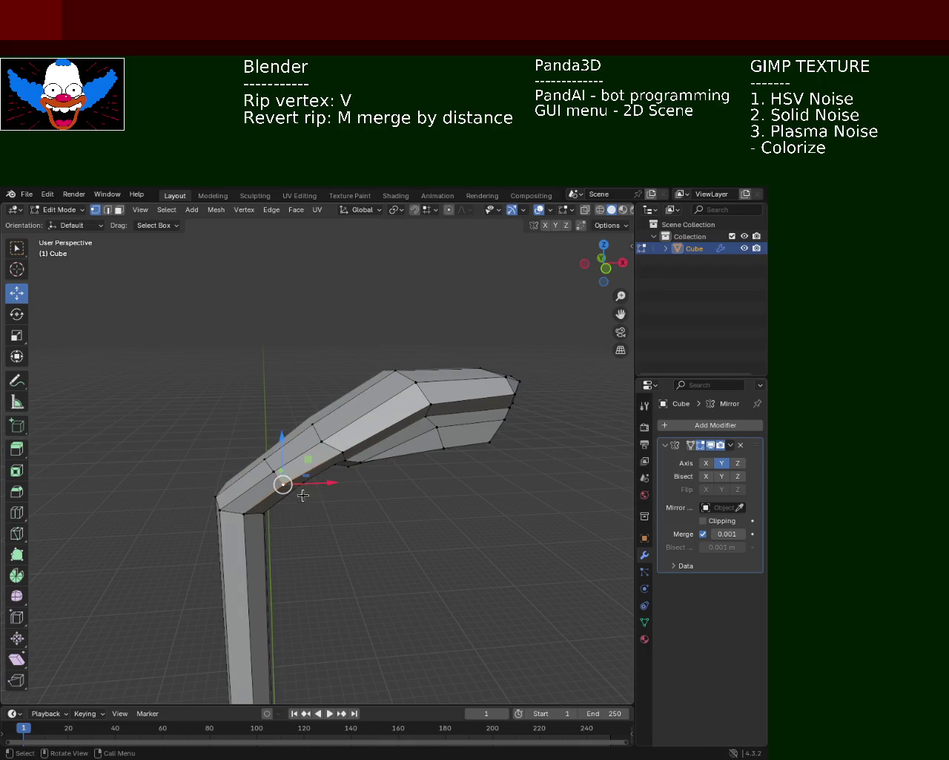
pyautogui.scroll(3, 303, 483)
pyautogui.hotkey('shift', 'v')
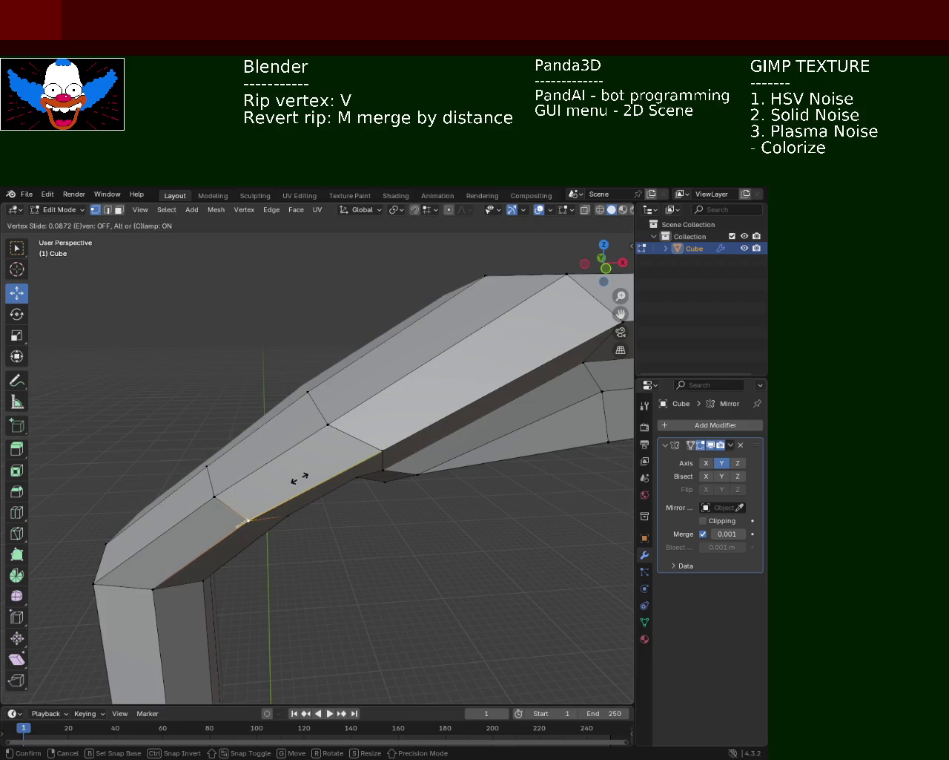
pyautogui.click(317, 469)
pyautogui.hotkey('shift', 'v')
pyautogui.rightClick(386, 450)
pyautogui.hotkey('shift', 'v')
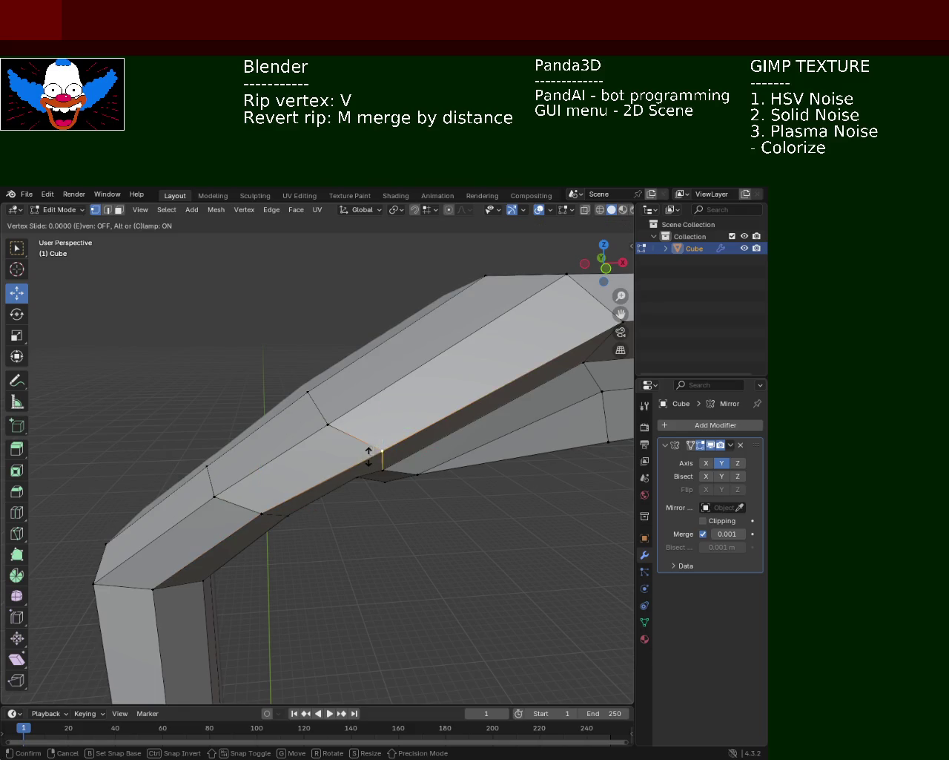
pyautogui.click(342, 471)
# Shift two vertices under and inside the bend along the X axis.
pyautogui.moveTo(356, 463); pyautogui.dragTo(326, 387, button='middle')
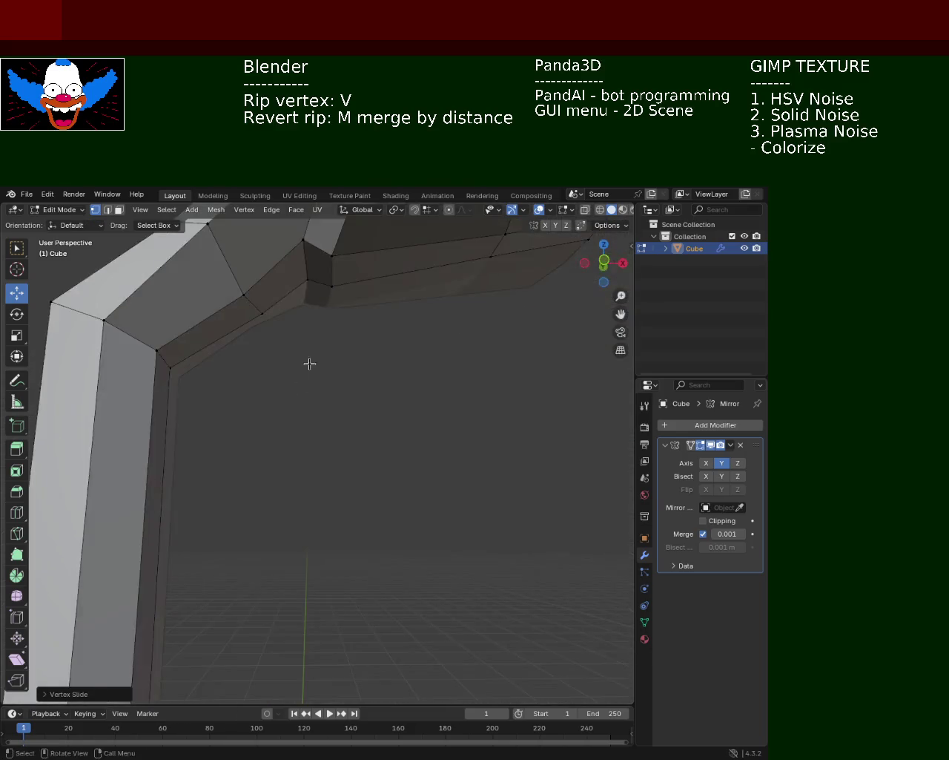
pyautogui.click(326, 387)
pyautogui.press('g')
pyautogui.press('x')
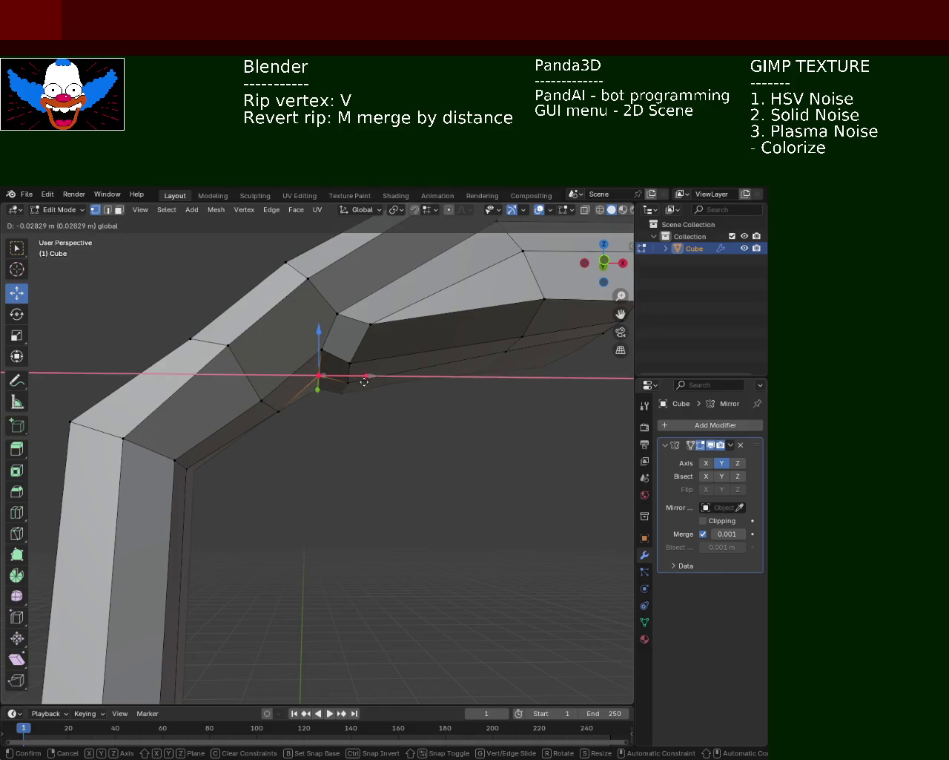
pyautogui.click(357, 432)
pyautogui.moveTo(357, 433)
pyautogui.mouseDown(button='middle')
pyautogui.moveTo(293, 413)
pyautogui.moveTo(307, 435)
pyautogui.mouseUp(button='middle')
pyautogui.click(293, 431)
pyautogui.press('g')
pyautogui.press('x')
pyautogui.click(323, 440)
pyautogui.moveTo(318, 408); pyautogui.dragTo(335, 434, button='middle')
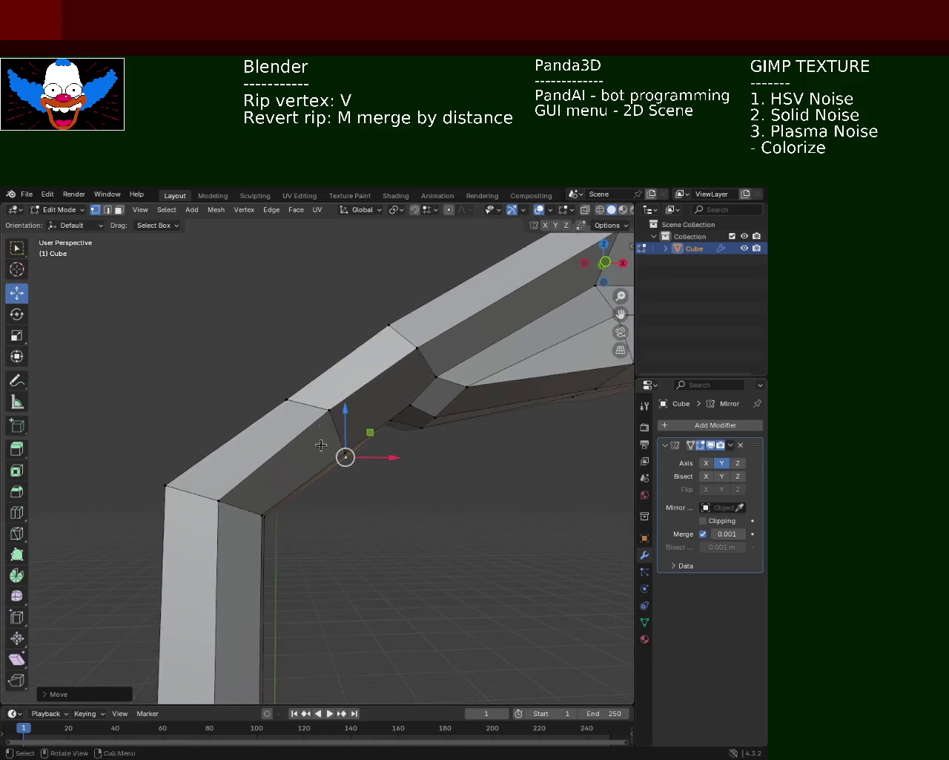
pyautogui.moveTo(336, 434); pyautogui.dragTo(307, 466, button='middle')
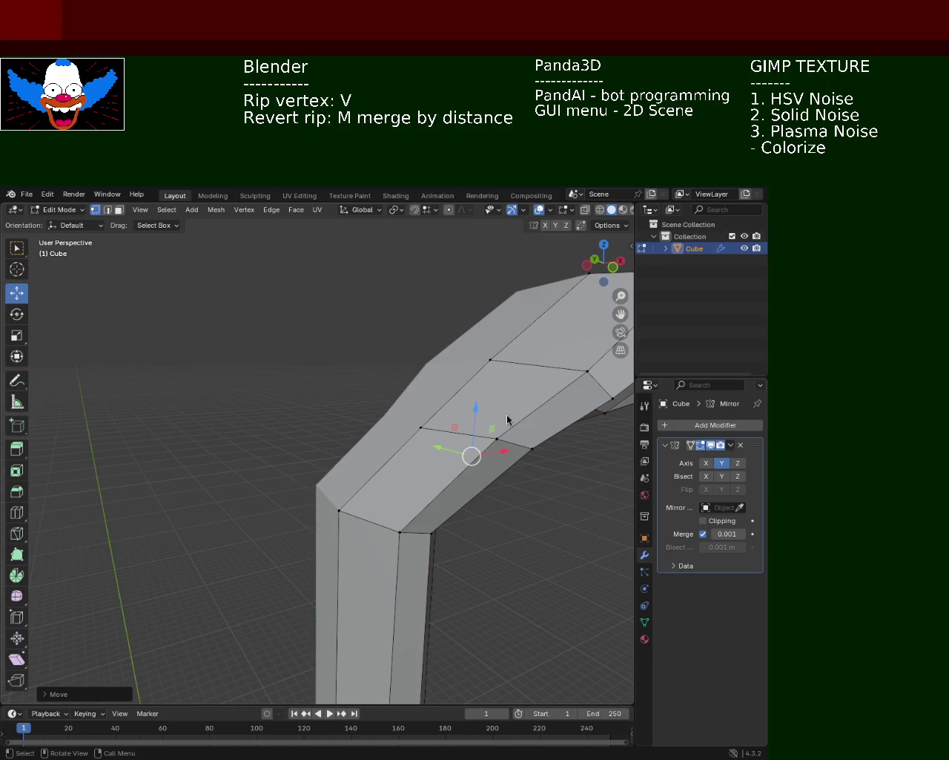
# Lower the bend's corner vertex slightly along Z after cancelling X-axis moves.
pyautogui.moveTo(384, 437)
pyautogui.mouseDown(button='middle')
pyautogui.moveTo(351, 419)
pyautogui.moveTo(327, 442)
pyautogui.moveTo(312, 544)
pyautogui.mouseUp(button='middle')
pyautogui.click(298, 474)
pyautogui.click(296, 537)
pyautogui.moveTo(303, 535); pyautogui.dragTo(305, 536)
pyautogui.moveTo(300, 538); pyautogui.dragTo(273, 472, button='middle')
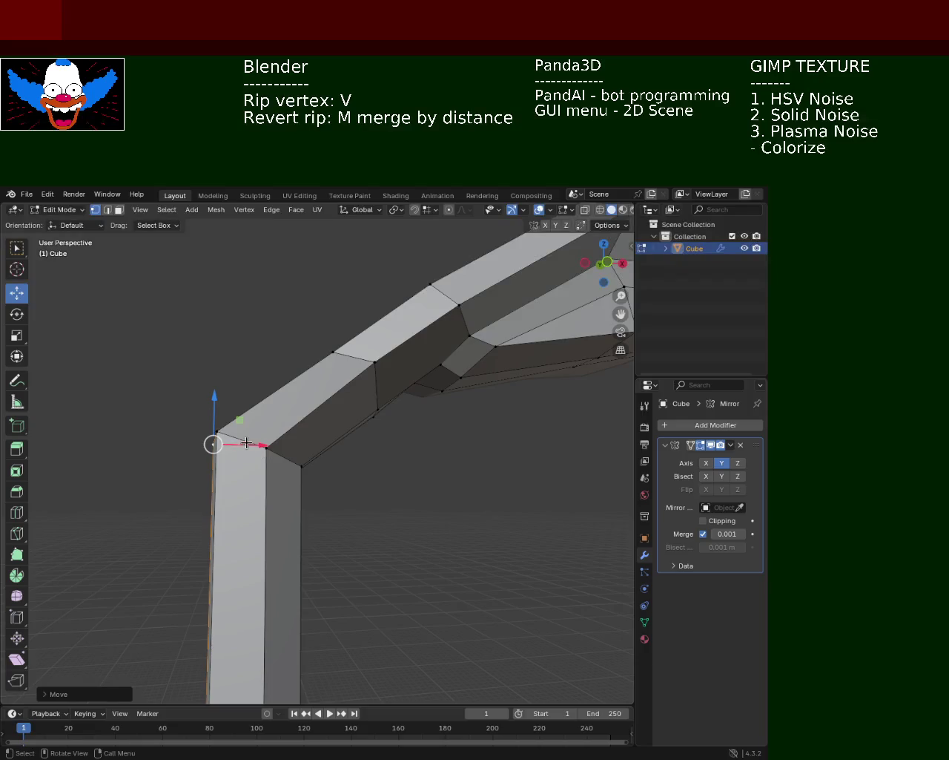
pyautogui.moveTo(262, 445); pyautogui.dragTo(276, 441)
pyautogui.rightClick(275, 441)
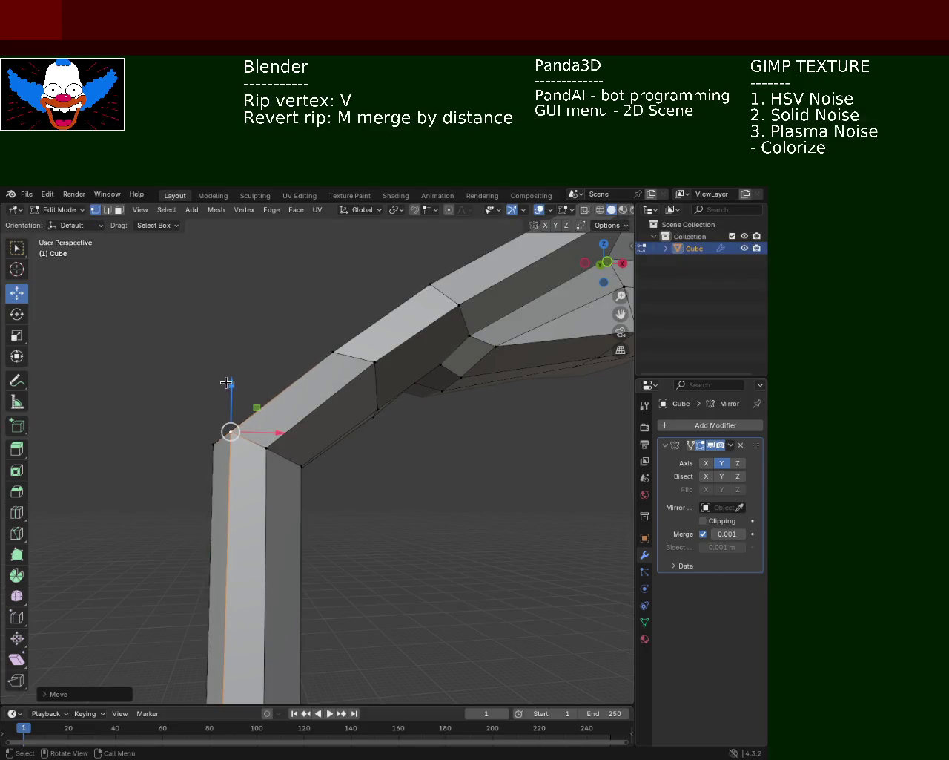
pyautogui.press('g')
pyautogui.rightClick(237, 445)
pyautogui.click(267, 447)
pyautogui.moveTo(267, 447); pyautogui.dragTo(266, 457)
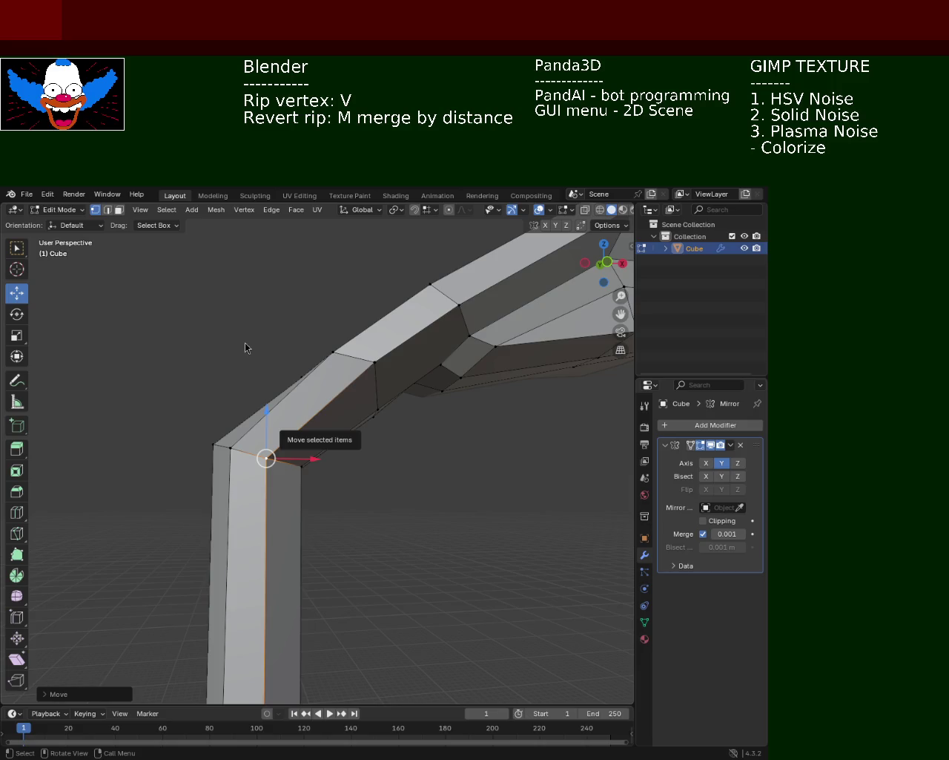
# Slide a vertex on the arm's top edge and nudge it along X.
pyautogui.moveTo(369, 402)
pyautogui.mouseDown(button='middle')
pyautogui.moveTo(385, 465)
pyautogui.moveTo(295, 449)
pyautogui.mouseUp(button='middle')
pyautogui.click(301, 444)
pyautogui.hotkey('shift', 'v')
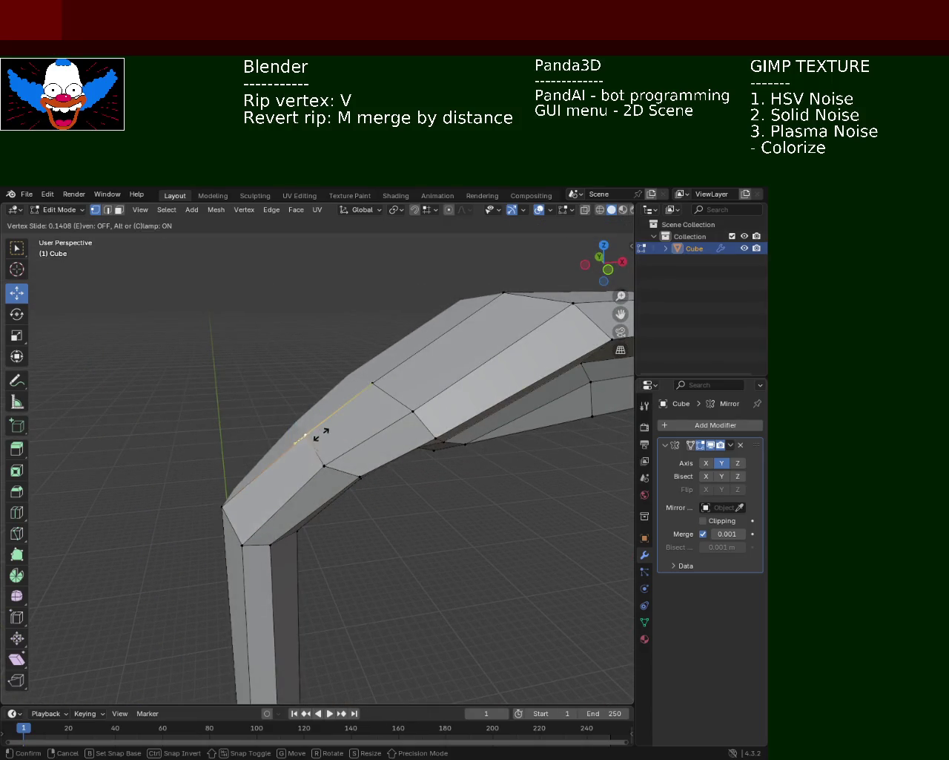
pyautogui.click(321, 434)
pyautogui.moveTo(264, 387); pyautogui.dragTo(334, 364, button='middle')
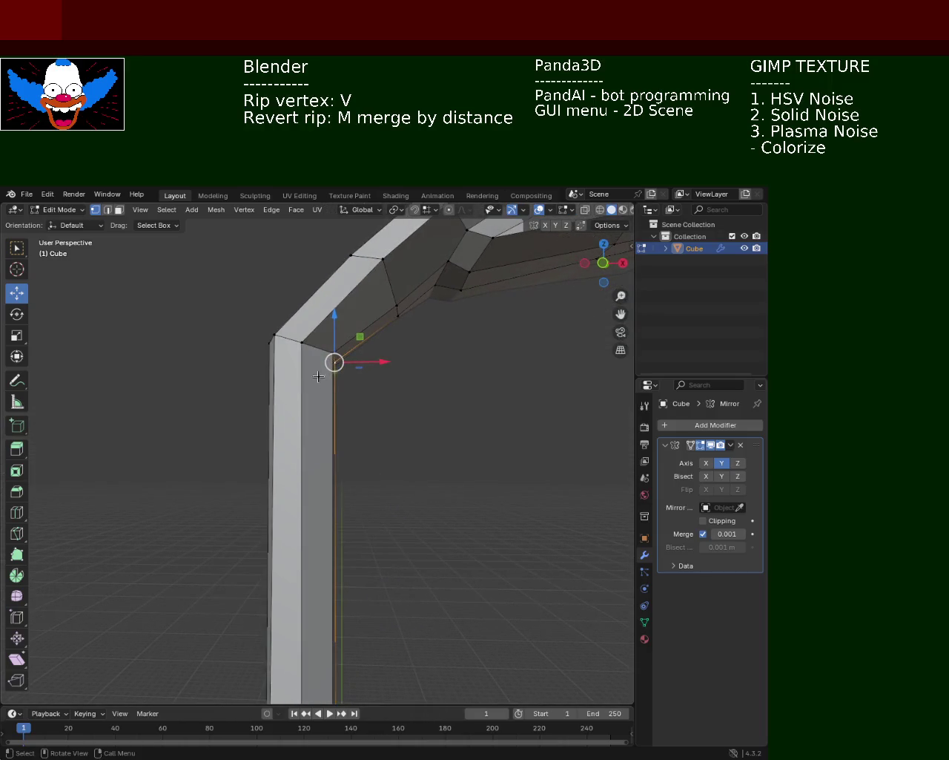
pyautogui.press('v')
pyautogui.press('x')
pyautogui.click(368, 358)
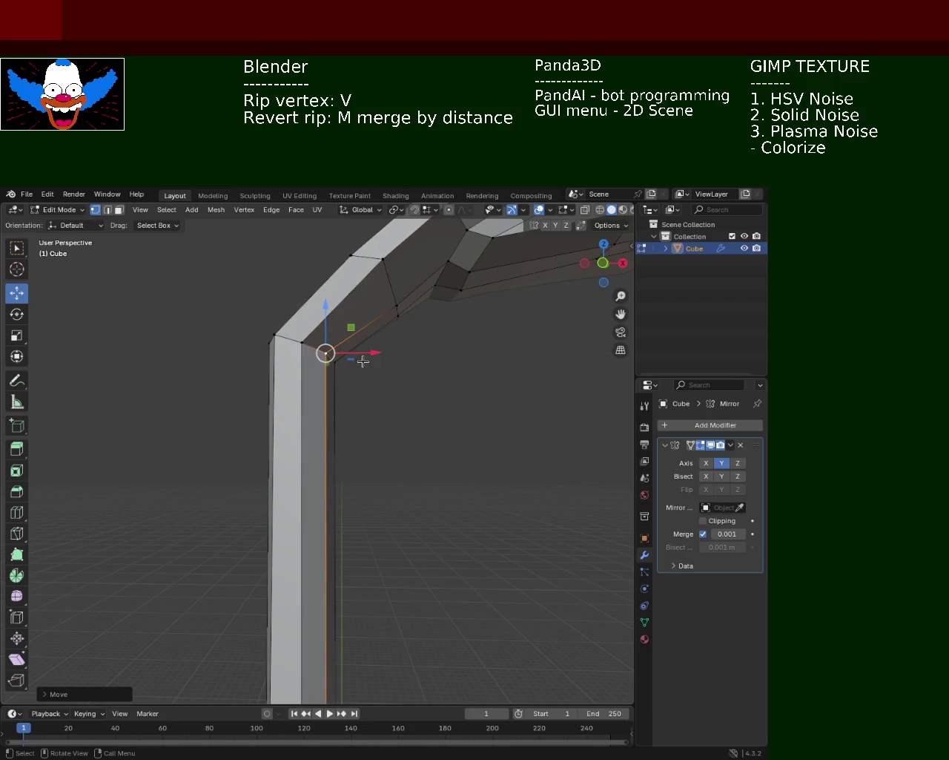
pyautogui.press('g')
pyautogui.click(368, 355)
# Lower the corner vertex at the bend along Z, then undo that move.
pyautogui.moveTo(407, 373)
pyautogui.mouseDown(button='middle')
pyautogui.moveTo(423, 388)
pyautogui.moveTo(382, 435)
pyautogui.mouseUp(button='middle')
pyautogui.click(317, 404)
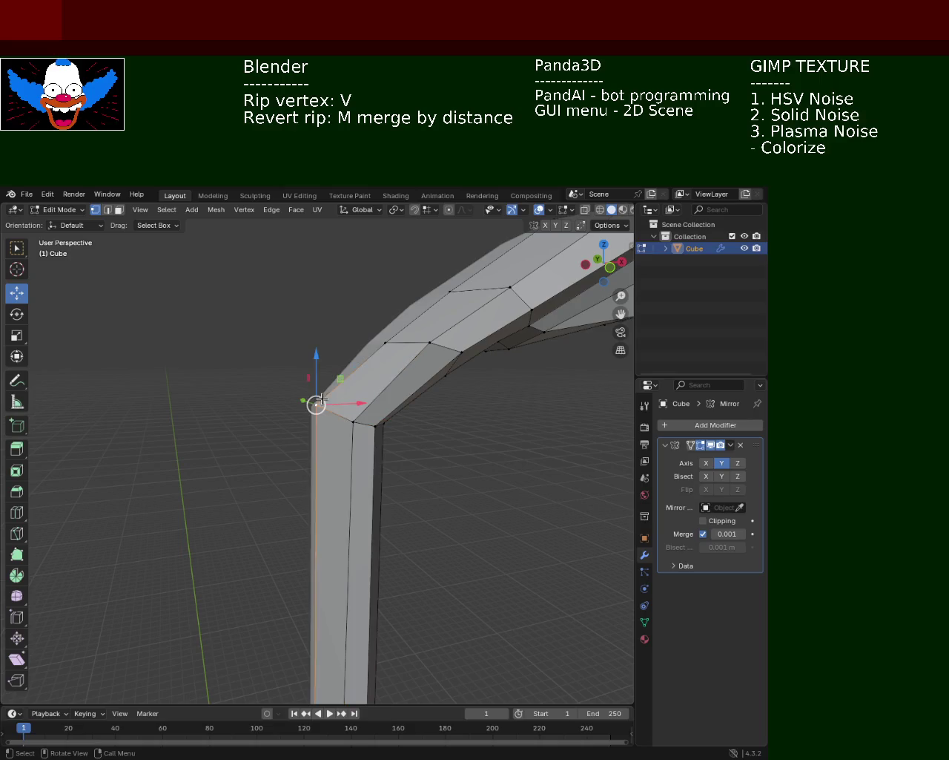
pyautogui.press('g')
pyautogui.press('z')
pyautogui.click(336, 384)
pyautogui.hotkey('ctrl', 'z')
# Select the bend's corner vertex and lower it slightly along Z.
pyautogui.press('v')
pyautogui.rightClick(336, 406)
pyautogui.keyDown('shift'); pyautogui.click(316, 407); pyautogui.keyUp('shift')
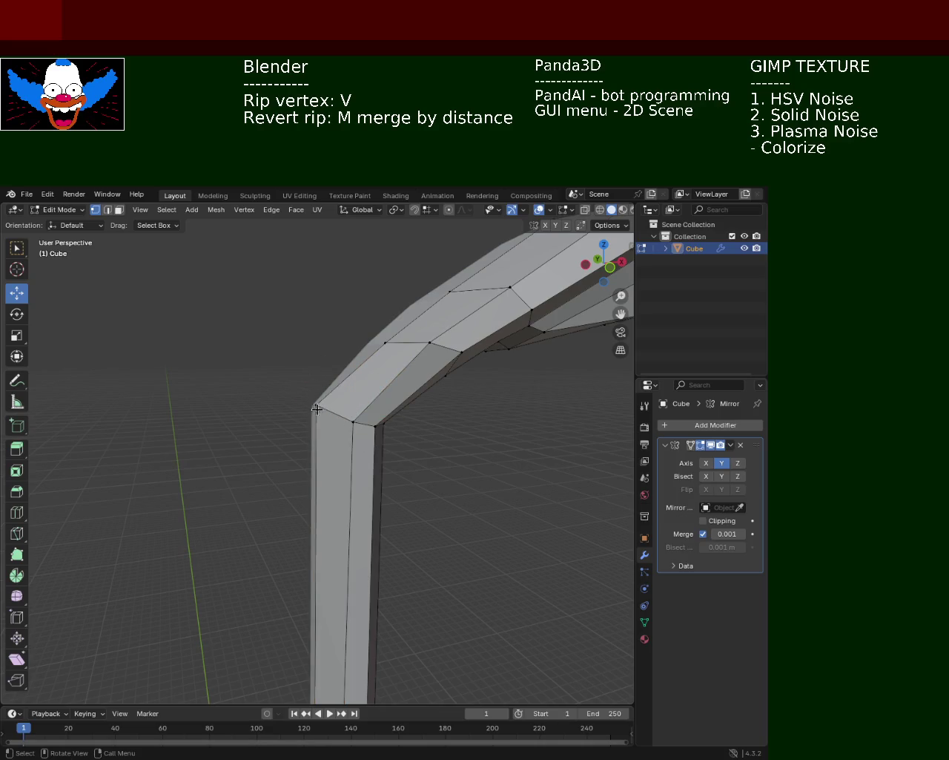
pyautogui.moveTo(316, 407); pyautogui.dragTo(327, 397)
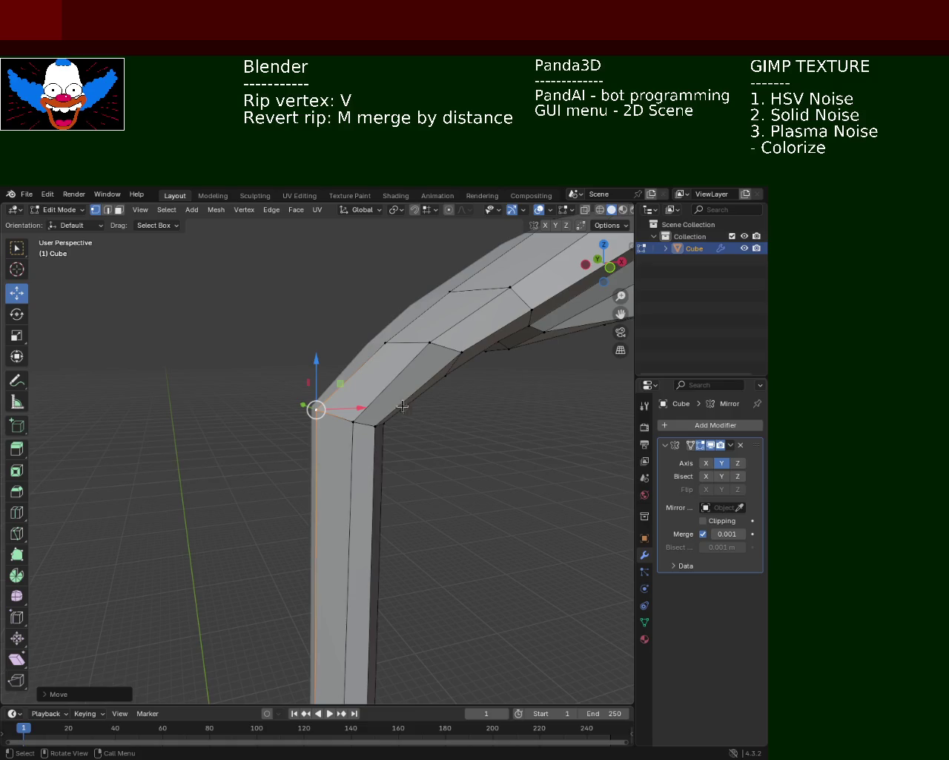
pyautogui.moveTo(403, 406)
pyautogui.mouseDown(button='middle')
pyautogui.moveTo(316, 473)
pyautogui.moveTo(334, 396)
pyautogui.moveTo(322, 388)
pyautogui.moveTo(350, 333)
pyautogui.mouseUp(button='middle')
pyautogui.press('g')
pyautogui.press('z')
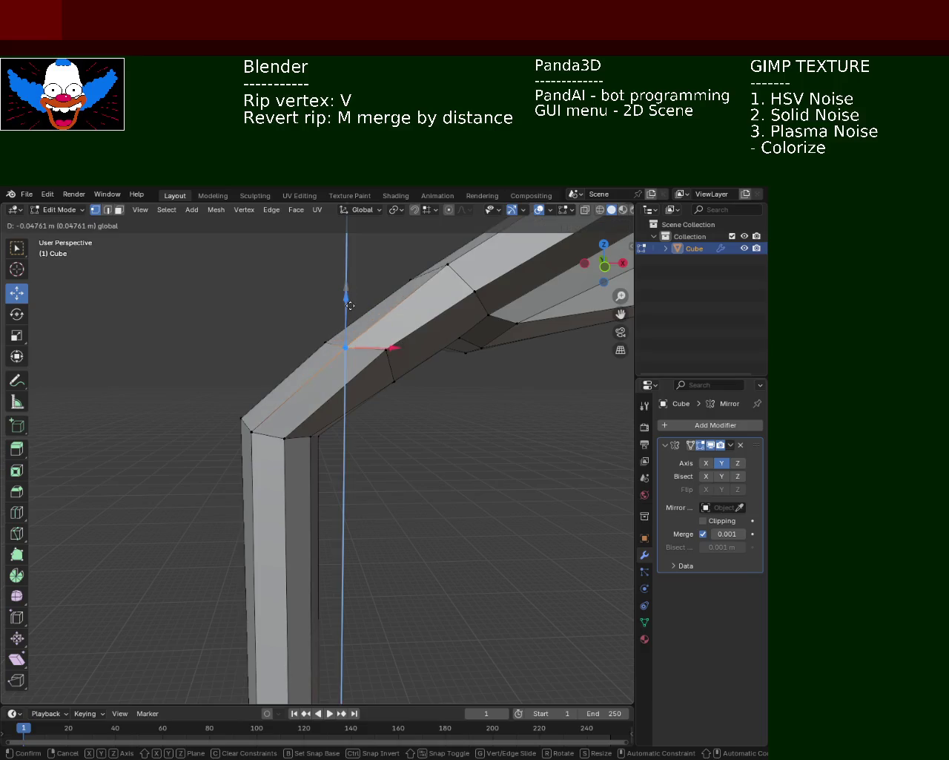
pyautogui.click(416, 348)
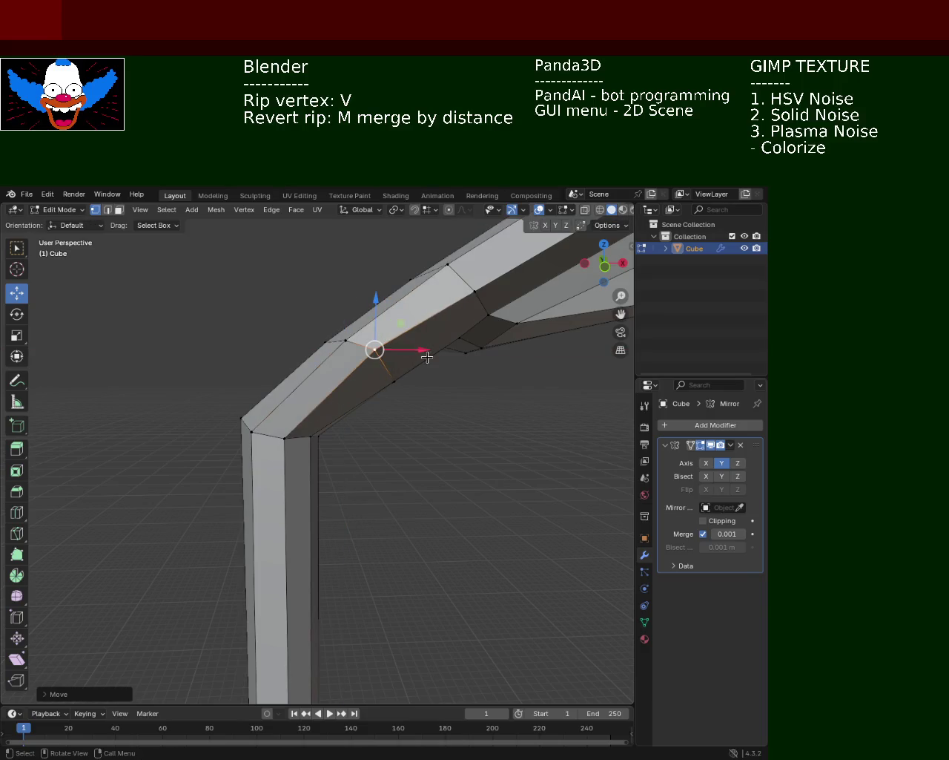
pyautogui.press('g')
pyautogui.press('z')
pyautogui.click(303, 421)
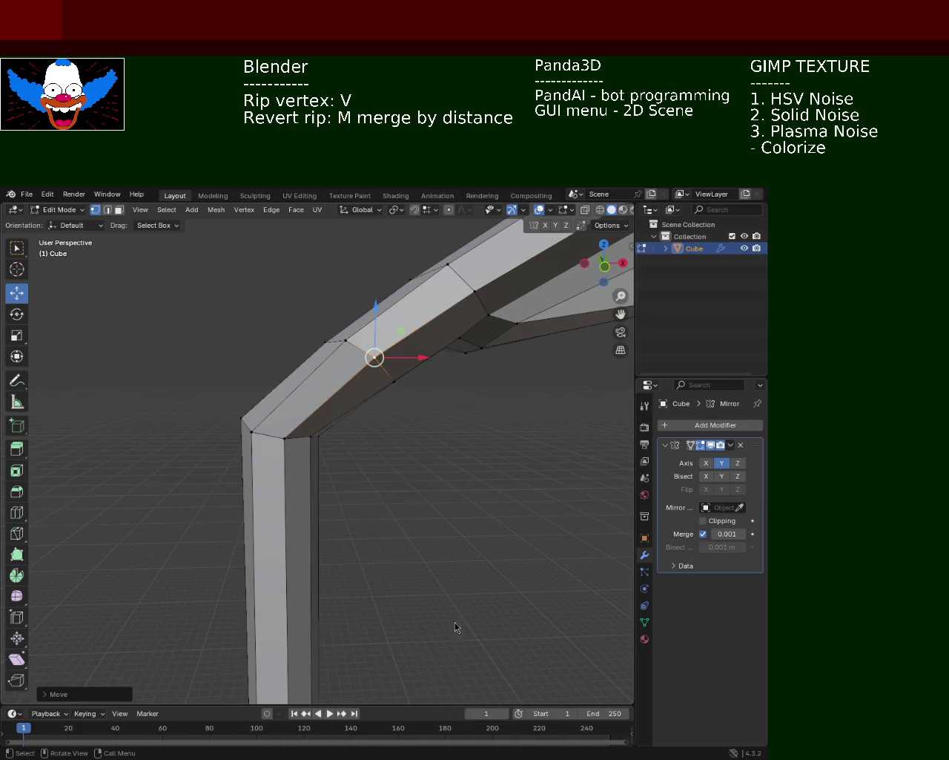
# Try moving the left corner vertex along X and Z, then cancel and deselect it.
pyautogui.moveTo(479, 313)
pyautogui.mouseDown(button='middle')
pyautogui.moveTo(302, 368)
pyautogui.moveTo(248, 409)
pyautogui.mouseUp(button='middle')
pyautogui.click(271, 390)
pyautogui.press('v')
pyautogui.press('x')
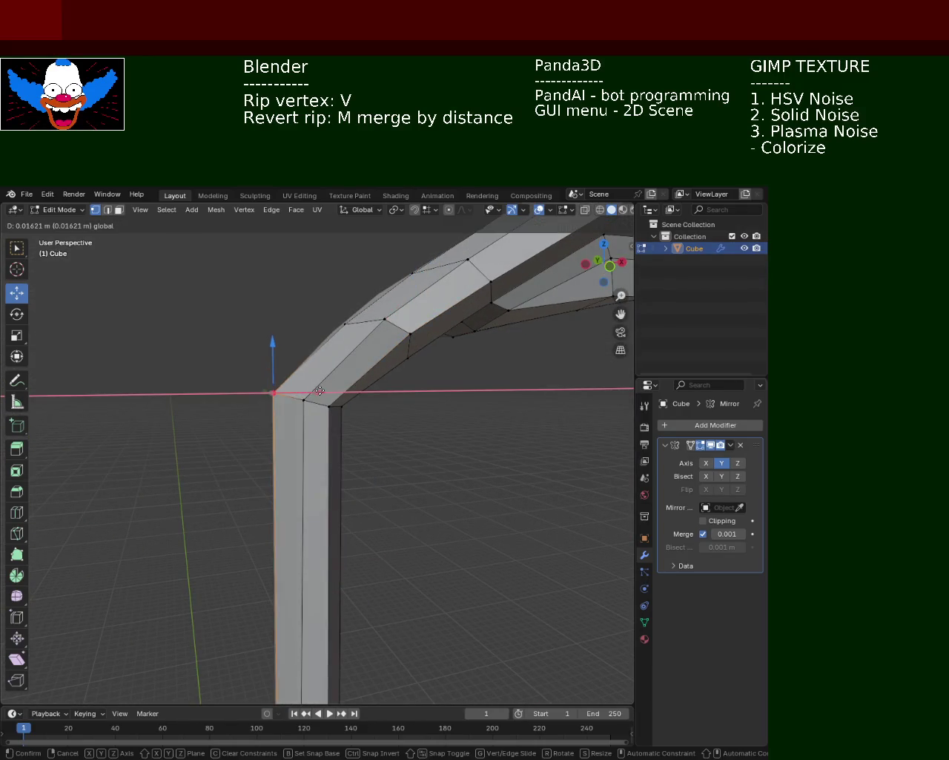
pyautogui.rightClick(326, 391)
pyautogui.moveTo(326, 391); pyautogui.dragTo(303, 433, button='middle')
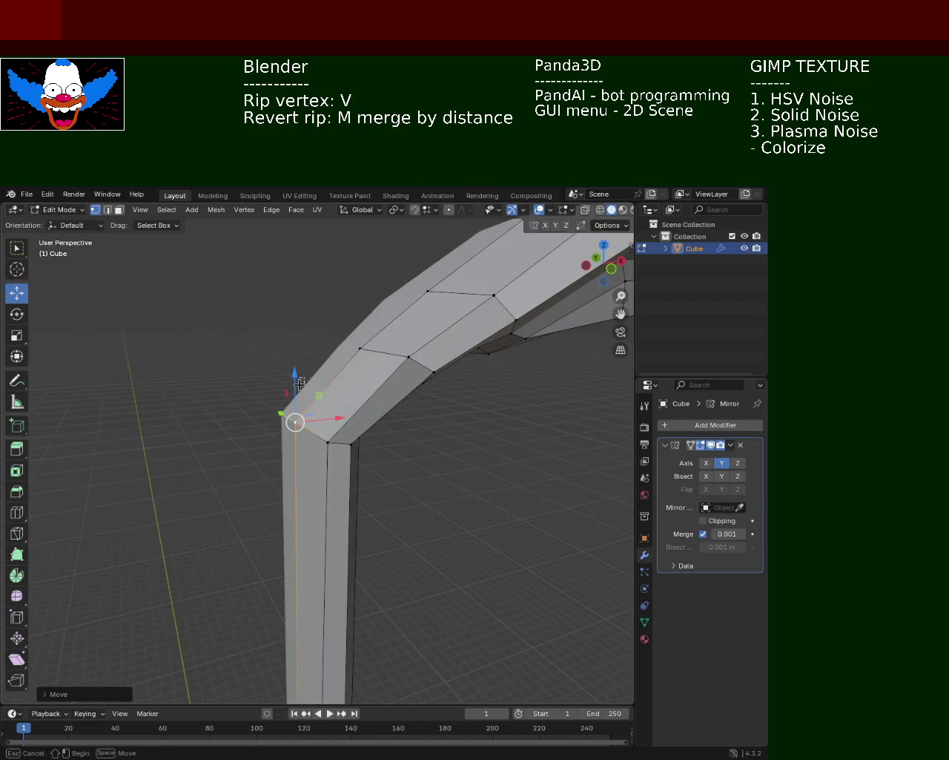
pyautogui.click(295, 425)
pyautogui.press('g')
pyautogui.press('z')
pyautogui.click(366, 445)
pyautogui.click(366, 445)
# Lower the top corner vertex where the arm meets the lamp head about 0.05 m.
pyautogui.moveTo(365, 445)
pyautogui.mouseDown(button='middle')
pyautogui.moveTo(414, 378)
pyautogui.moveTo(435, 380)
pyautogui.moveTo(371, 375)
pyautogui.moveTo(310, 324)
pyautogui.moveTo(345, 333)
pyautogui.mouseUp(button='middle')
pyautogui.click(330, 329)
pyautogui.moveTo(330, 300); pyautogui.dragTo(332, 292)
pyautogui.click(462, 417)
pyautogui.moveTo(462, 417)
pyautogui.mouseDown(button='middle')
pyautogui.moveTo(360, 395)
pyautogui.moveTo(221, 309)
pyautogui.mouseUp(button='middle')
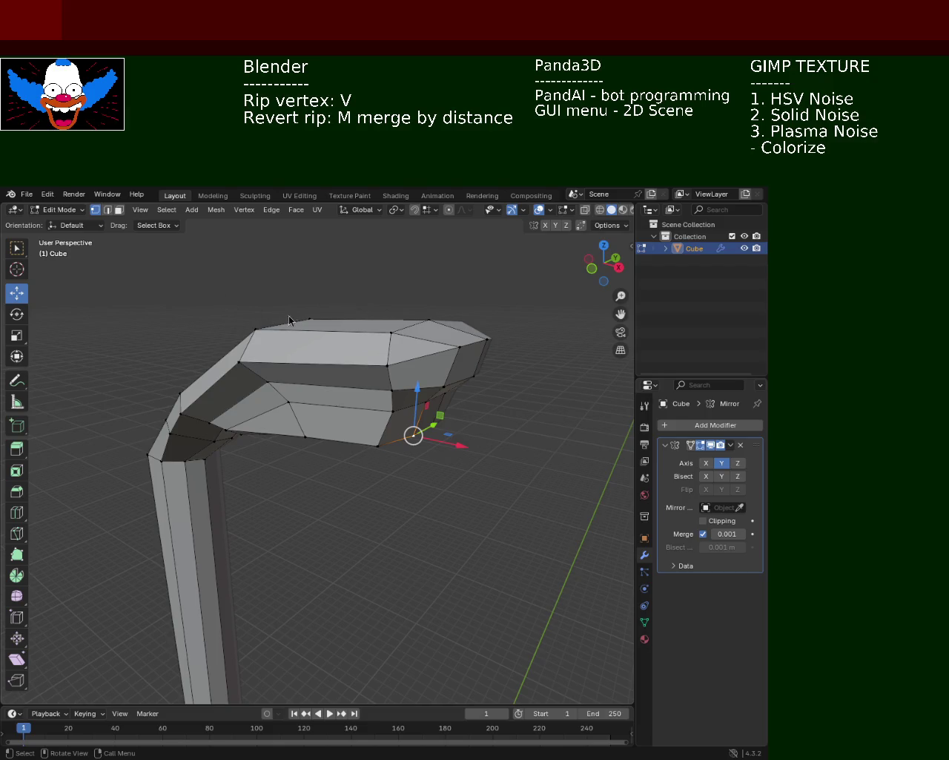
# Move the lamp head's front tip vertex along Z, then view the whole bent pole.
pyautogui.click(460, 347)
pyautogui.click(486, 339)
pyautogui.moveTo(494, 293)
pyautogui.mouseDown()
pyautogui.moveTo(519, 345)
pyautogui.moveTo(490, 381)
pyautogui.mouseUp()
pyautogui.moveTo(489, 380)
pyautogui.mouseDown(button='middle')
pyautogui.moveTo(489, 394)
pyautogui.moveTo(467, 393)
pyautogui.moveTo(364, 363)
pyautogui.moveTo(405, 367)
pyautogui.moveTo(356, 350)
pyautogui.moveTo(328, 372)
pyautogui.mouseUp(button='middle')
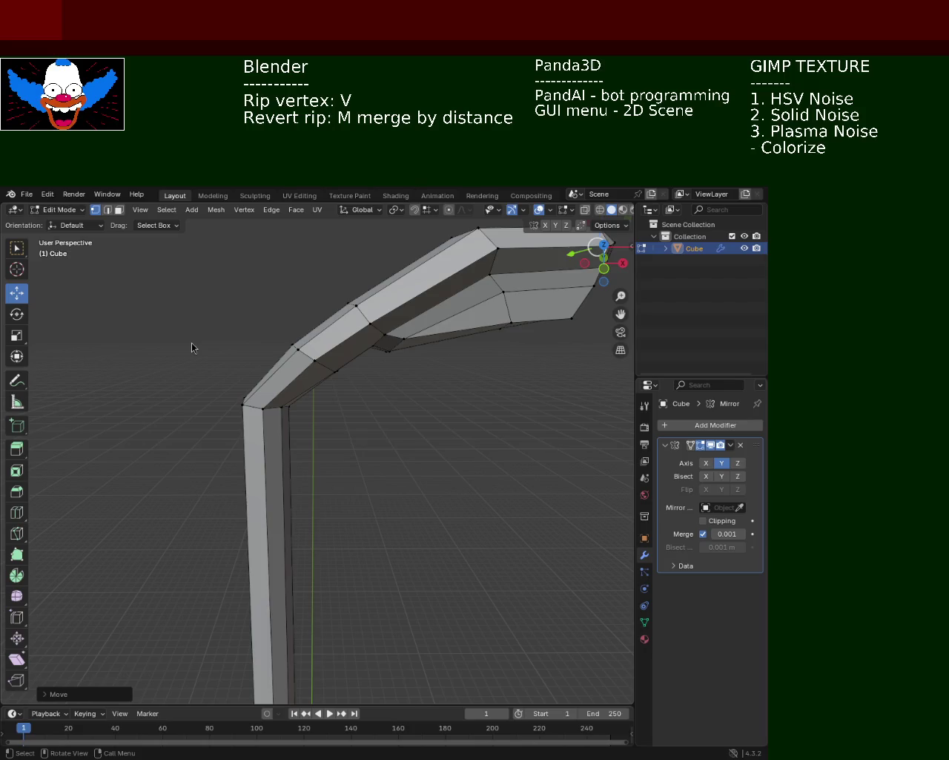
pyautogui.moveTo(219, 456); pyautogui.dragTo(338, 391, button='middle')
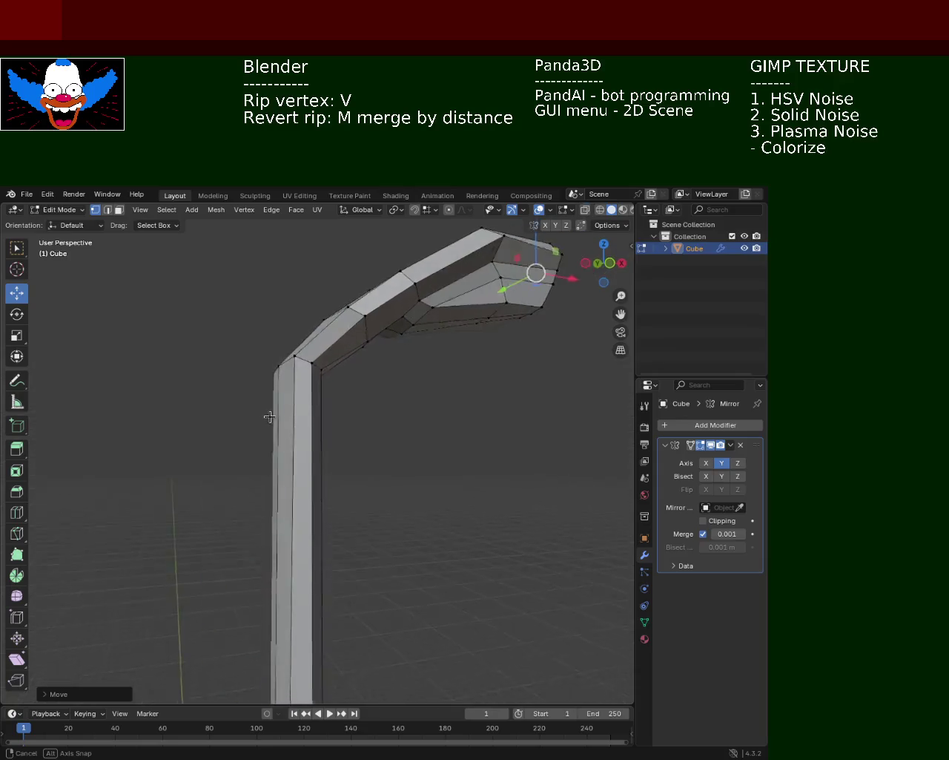
pyautogui.scroll(-3, 320, 386)
pyautogui.moveTo(318, 477)
pyautogui.mouseDown(button='middle')
pyautogui.moveTo(358, 449)
pyautogui.moveTo(323, 483)
pyautogui.moveTo(335, 408)
pyautogui.moveTo(275, 462)
pyautogui.moveTo(293, 442)
pyautogui.moveTo(320, 450)
pyautogui.moveTo(339, 396)
pyautogui.moveTo(411, 497)
pyautogui.moveTo(503, 452)
pyautogui.moveTo(392, 468)
pyautogui.moveTo(483, 441)
pyautogui.moveTo(442, 536)
pyautogui.moveTo(399, 470)
pyautogui.moveTo(393, 405)
pyautogui.moveTo(343, 397)
pyautogui.moveTo(333, 340)
pyautogui.mouseUp(button='middle')
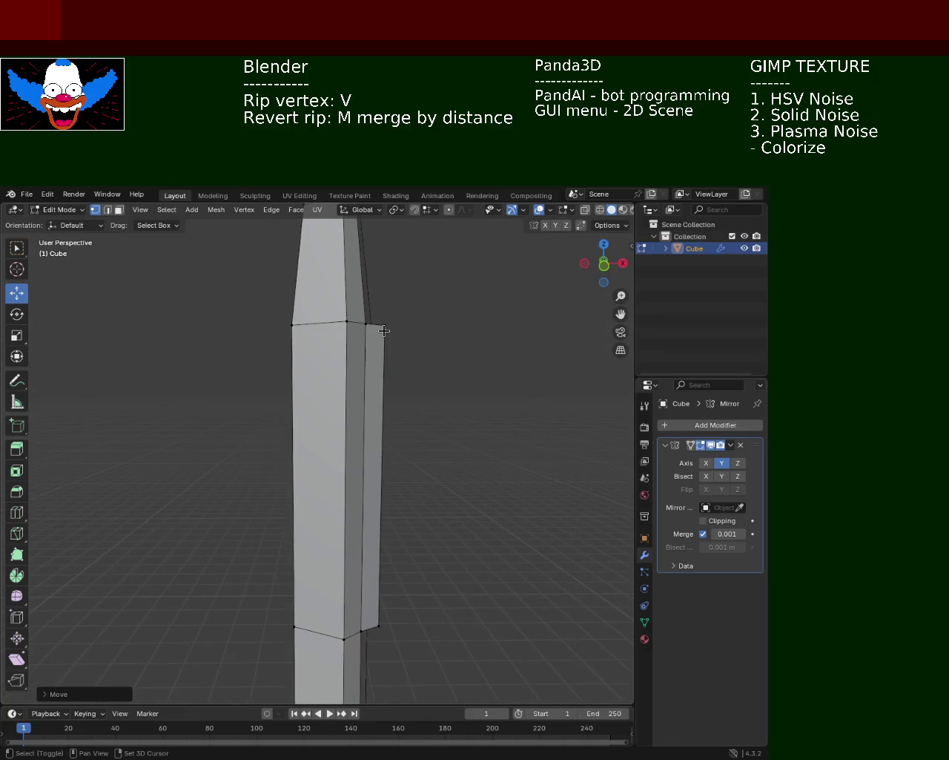
# Select the pole edge's top and bottom vertices and shift them slightly along X.
pyautogui.keyDown('shift'); pyautogui.click(347, 320); pyautogui.keyUp('shift')
pyautogui.keyDown('shift'); pyautogui.click(343, 637); pyautogui.keyUp('shift')
pyautogui.moveTo(395, 486); pyautogui.dragTo(393, 486)
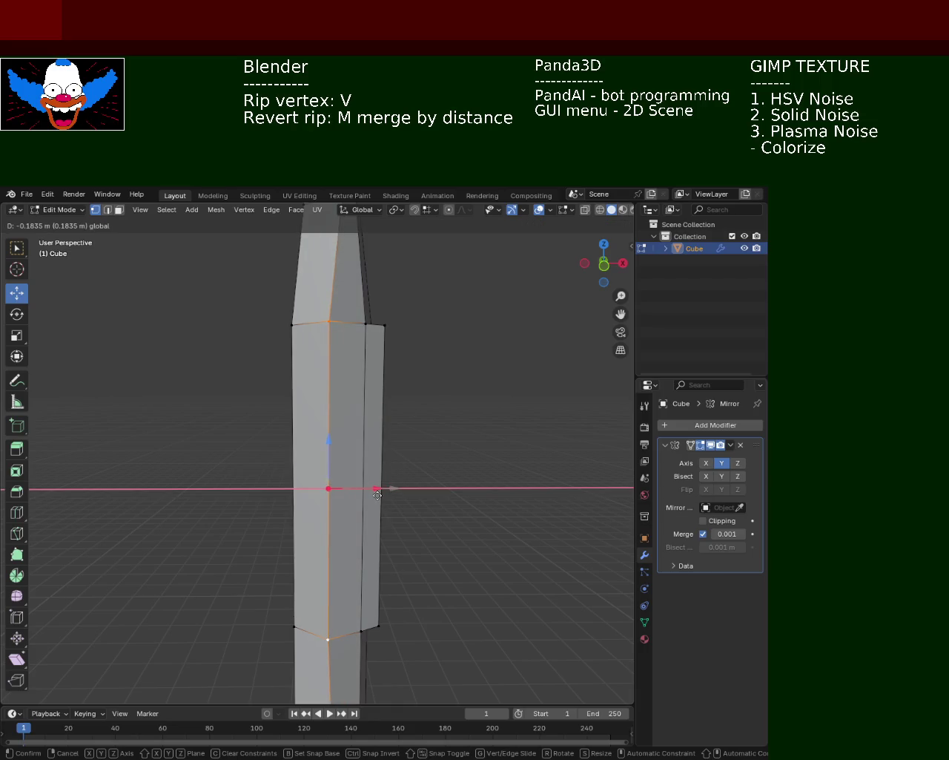
pyautogui.moveTo(356, 387)
pyautogui.keyDown('shift'); pyautogui.mouseDown(button='middle')
pyautogui.moveTo(357, 332)
pyautogui.moveTo(373, 447)
pyautogui.moveTo(364, 431)
pyautogui.mouseUp(button='middle'); pyautogui.keyUp('shift')
# Nudge the bottom vertex along X and dissolve the selected pole edge.
pyautogui.click(343, 640)
pyautogui.moveTo(364, 650); pyautogui.dragTo(356, 642)
pyautogui.click(346, 639)
pyautogui.press('x')
pyautogui.click(341, 642)
pyautogui.moveTo(338, 629)
pyautogui.mouseDown(button='middle')
pyautogui.moveTo(343, 554)
pyautogui.moveTo(290, 572)
pyautogui.moveTo(313, 431)
pyautogui.moveTo(392, 375)
pyautogui.moveTo(311, 445)
pyautogui.moveTo(298, 513)
pyautogui.moveTo(329, 634)
pyautogui.moveTo(341, 528)
pyautogui.moveTo(341, 572)
pyautogui.mouseUp(button='middle')
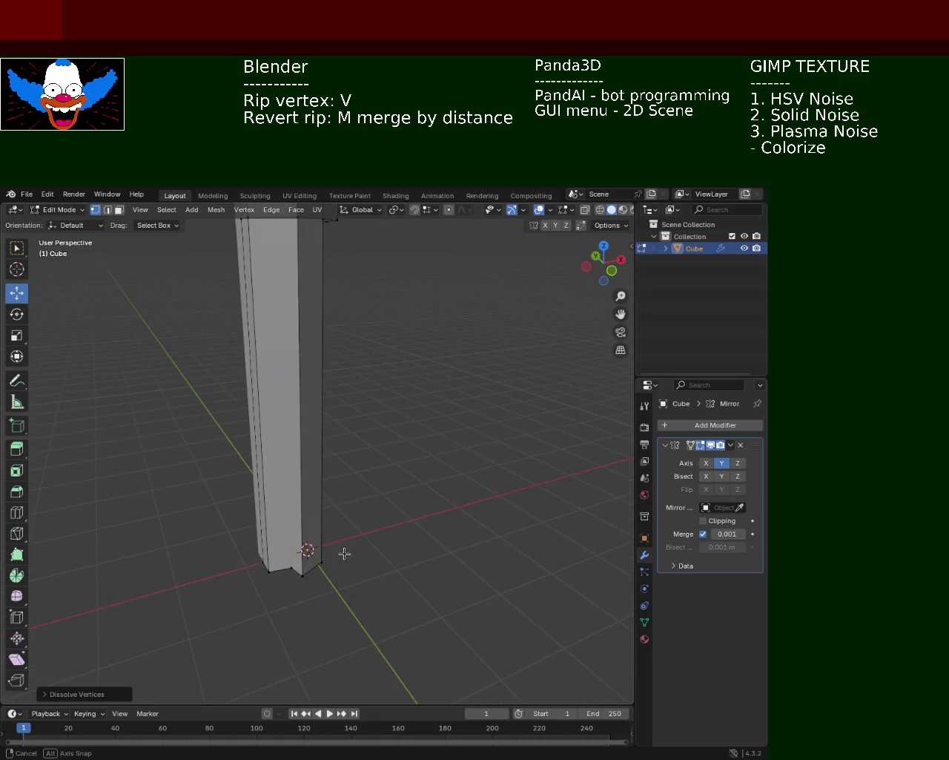
# Dissolve the extra top vertex on the pole's end cap.
pyautogui.click(295, 398)
pyautogui.press('x')
pyautogui.click(345, 574)
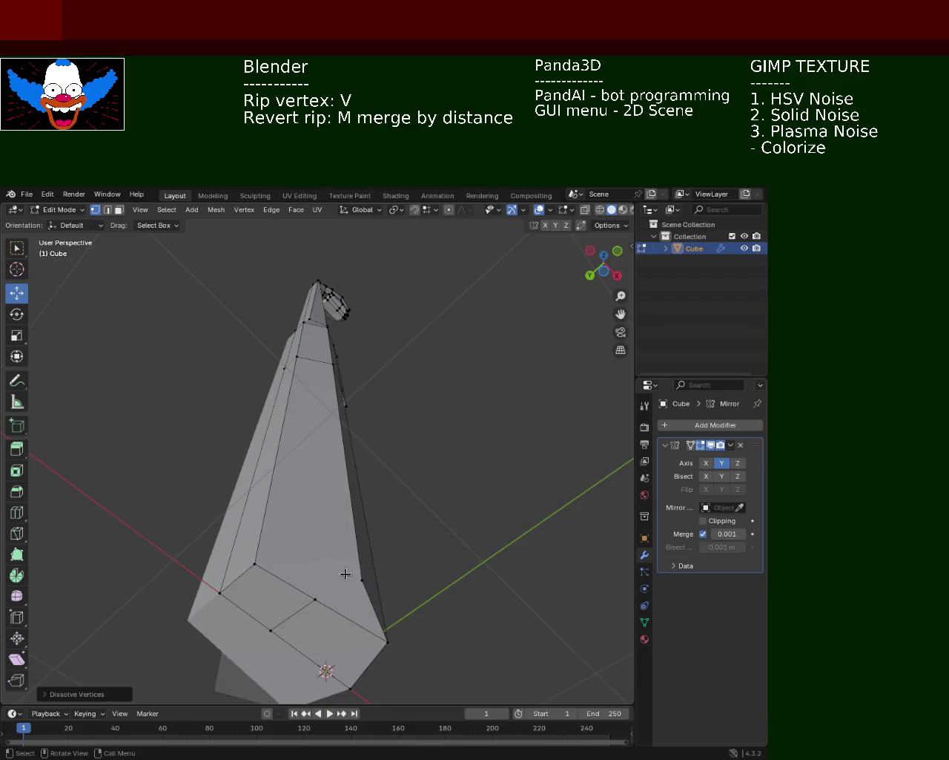
# Select several cap vertices, then pick the vertex where the pole's taper begins.
pyautogui.keyDown('shift'); pyautogui.click(252, 562); pyautogui.keyUp('shift')
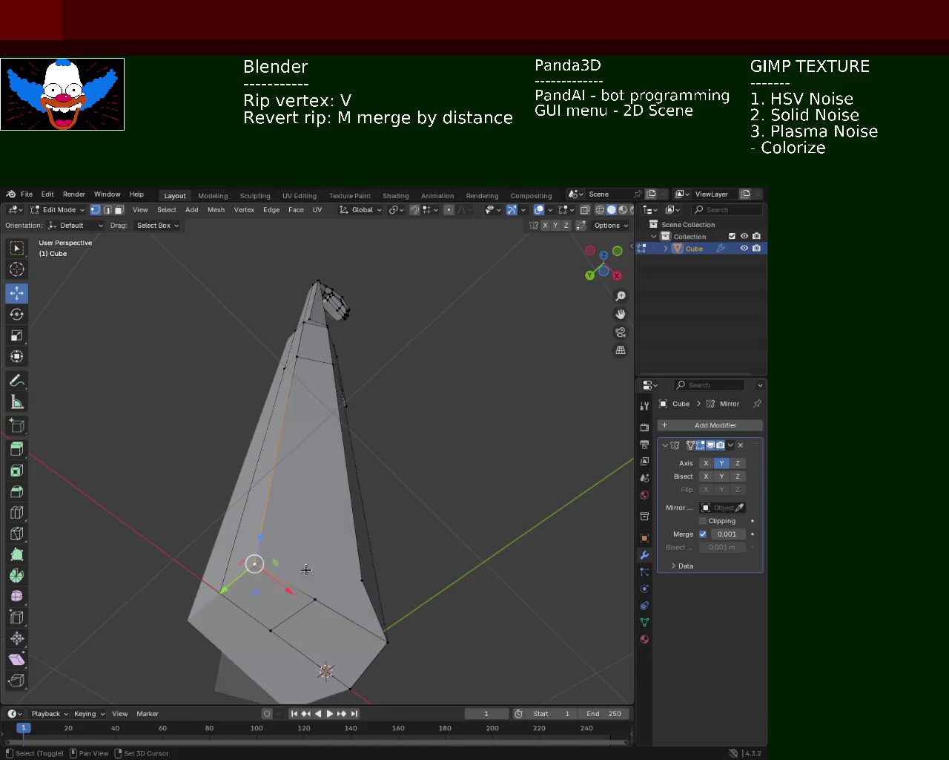
pyautogui.keyDown('shift'); pyautogui.click(315, 597); pyautogui.keyUp('shift')
pyautogui.click(362, 579)
pyautogui.keyDown('shift'); pyautogui.click(255, 563); pyautogui.keyUp('shift')
pyautogui.click(255, 563)
pyautogui.click(315, 598)
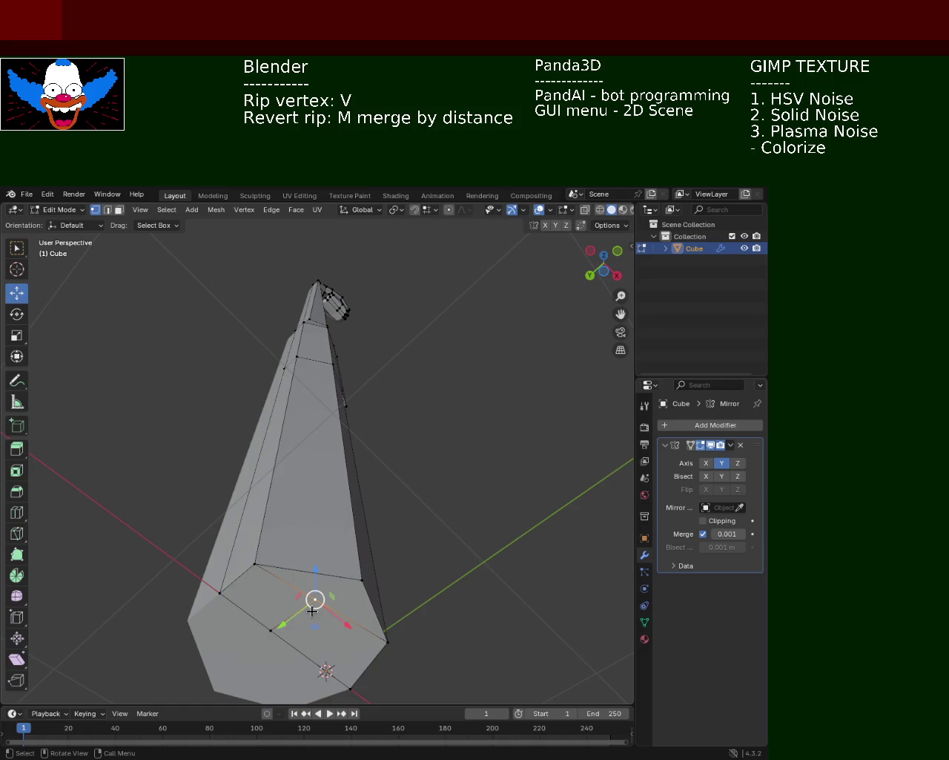
pyautogui.moveTo(287, 614)
pyautogui.mouseDown(button='middle')
pyautogui.moveTo(416, 369)
pyautogui.moveTo(283, 490)
pyautogui.moveTo(399, 434)
pyautogui.moveTo(352, 529)
pyautogui.moveTo(411, 440)
pyautogui.mouseUp(button='middle')
pyautogui.click(363, 508)
# Settle the taper-start vertex in its shifted X position and view the whole pole.
pyautogui.press('g')
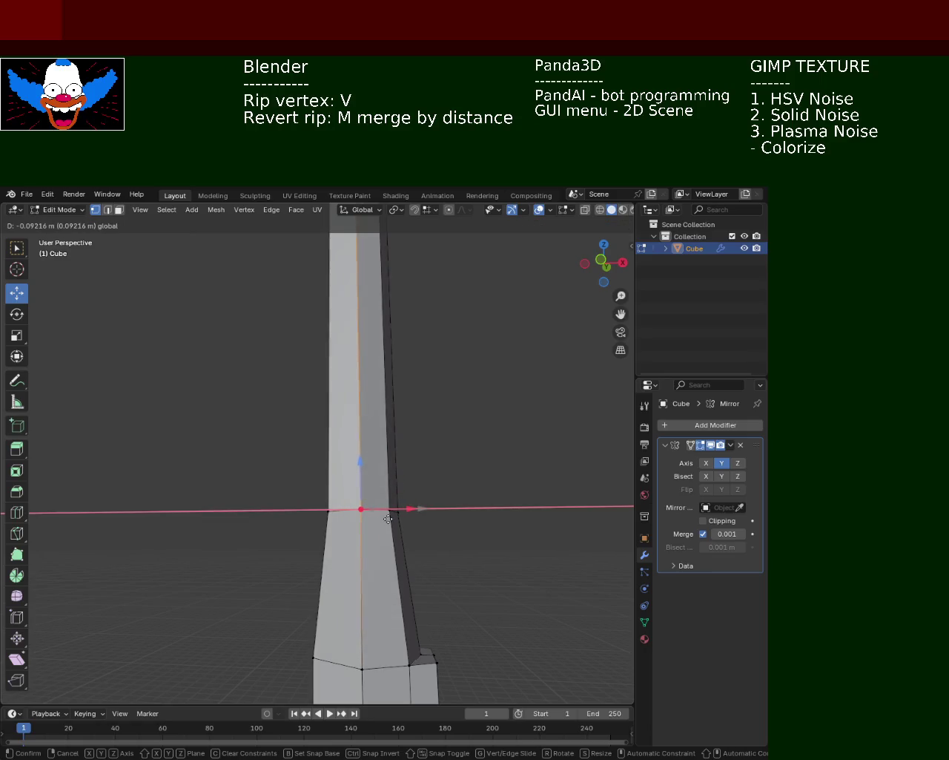
pyautogui.click(412, 509)
pyautogui.click(433, 425)
pyautogui.moveTo(433, 425)
pyautogui.mouseDown(button='middle')
pyautogui.moveTo(398, 452)
pyautogui.moveTo(398, 422)
pyautogui.moveTo(413, 424)
pyautogui.moveTo(401, 478)
pyautogui.moveTo(407, 297)
pyautogui.moveTo(401, 494)
pyautogui.moveTo(417, 443)
pyautogui.moveTo(349, 487)
pyautogui.moveTo(373, 451)
pyautogui.mouseUp(button='middle')
pyautogui.scroll(-6, 393, 430)
pyautogui.moveTo(378, 392)
pyautogui.mouseDown(button='middle')
pyautogui.moveTo(322, 413)
pyautogui.moveTo(340, 440)
pyautogui.mouseUp(button='middle')
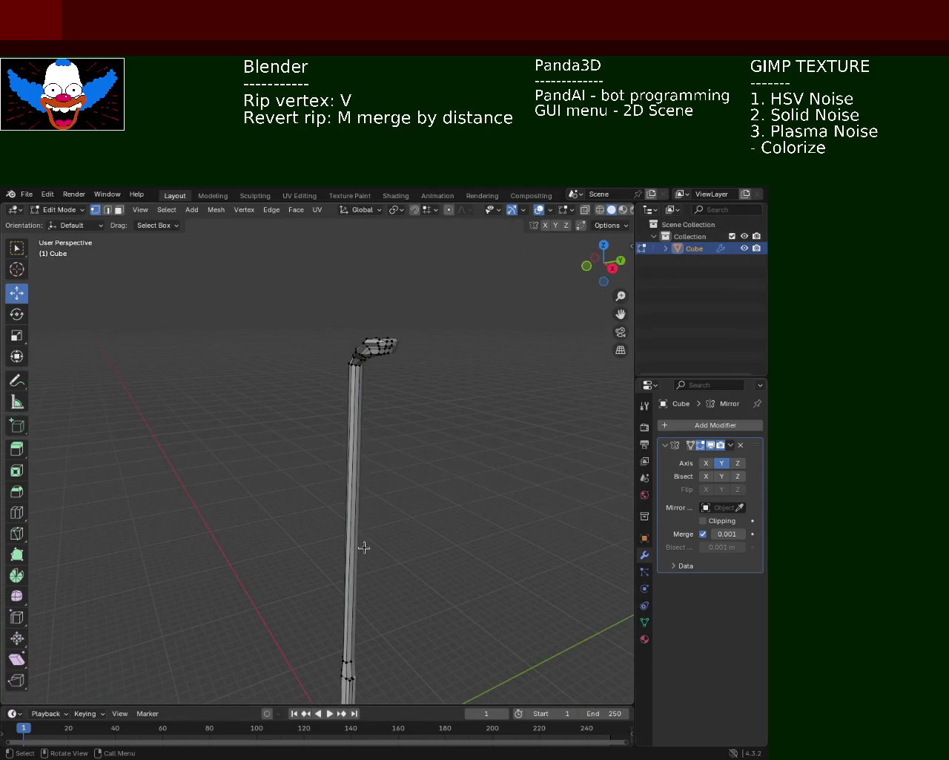
pyautogui.keyDown('ctrl'); pyautogui.moveTo(354, 381); pyautogui.dragTo(371, 403, button='middle'); pyautogui.keyUp('ctrl')
pyautogui.moveTo(315, 319)
pyautogui.mouseDown(button='middle')
pyautogui.moveTo(450, 413)
pyautogui.moveTo(337, 443)
pyautogui.moveTo(384, 508)
pyautogui.moveTo(379, 399)
pyautogui.moveTo(286, 482)
pyautogui.mouseUp(button='middle')
# Box-select the vertices at the pole joint and check the vertex menu.
pyautogui.moveTo(286, 482); pyautogui.dragTo(417, 540)
pyautogui.moveTo(417, 540)
pyautogui.mouseDown(button='middle')
pyautogui.moveTo(371, 508)
pyautogui.moveTo(396, 530)
pyautogui.moveTo(328, 514)
pyautogui.mouseUp(button='middle')
pyautogui.press('b')
pyautogui.moveTo(348, 495); pyautogui.dragTo(456, 527)
pyautogui.moveTo(456, 527)
pyautogui.mouseDown(button='middle')
pyautogui.moveTo(490, 517)
pyautogui.moveTo(453, 522)
pyautogui.mouseUp(button='middle')
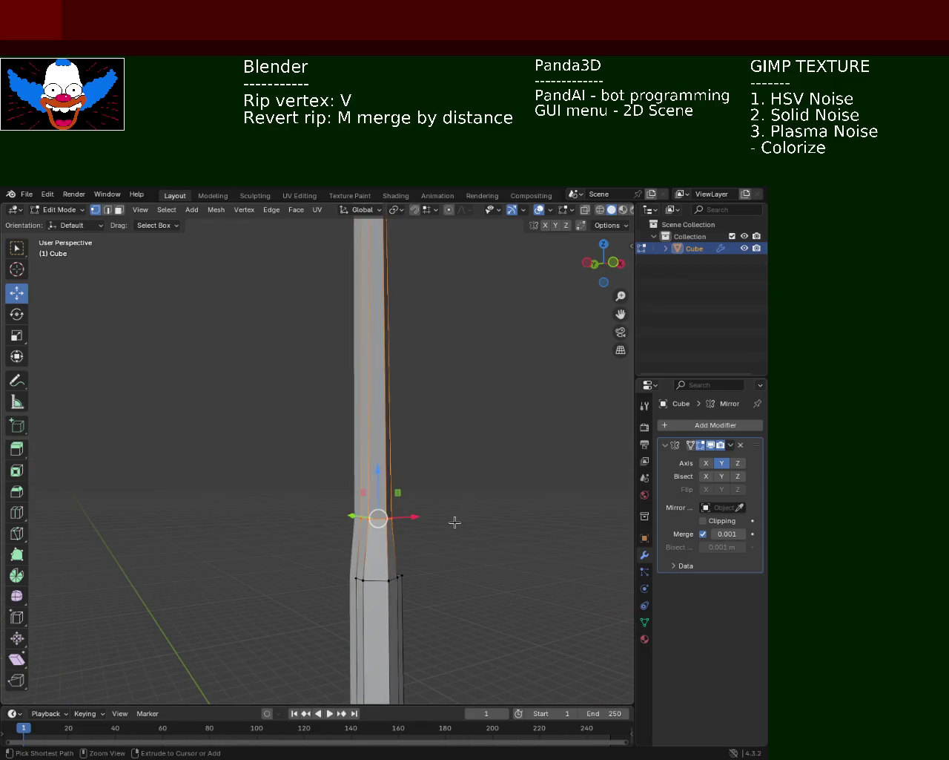
pyautogui.hotkey('ctrl', 'v')
pyautogui.press('Escape')
# Reselect the pole-joint vertices with a box selection and pan down the pole.
pyautogui.press('b')
pyautogui.moveTo(381, 514); pyautogui.dragTo(448, 491)
pyautogui.press('b')
pyautogui.moveTo(387, 540); pyautogui.dragTo(434, 522)
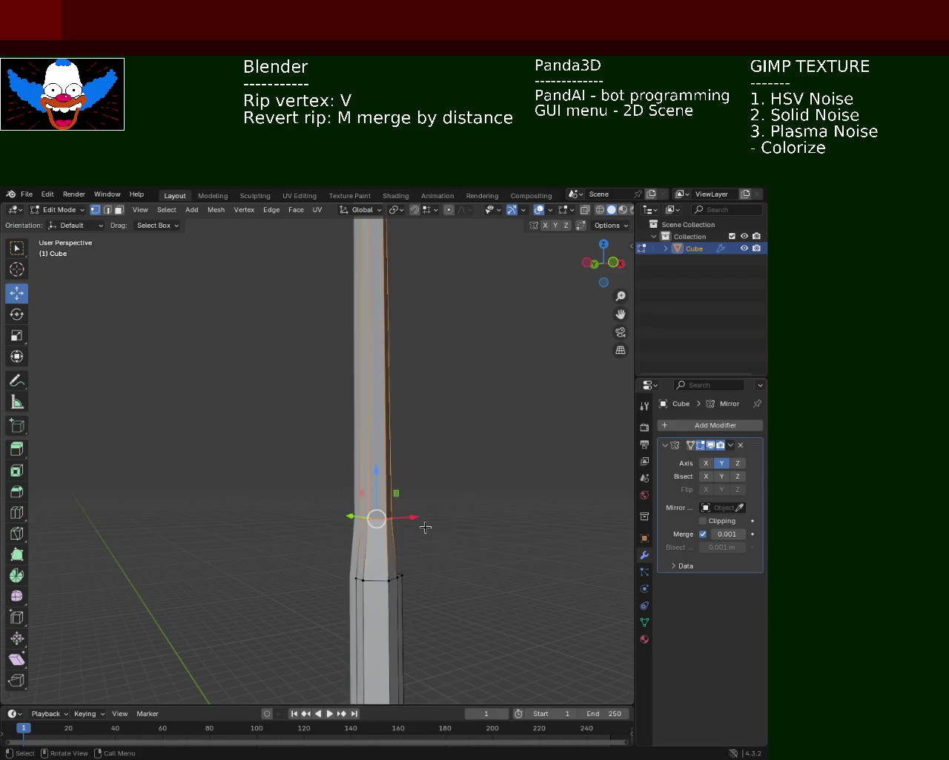
pyautogui.moveTo(434, 522); pyautogui.dragTo(333, 528, button='middle')
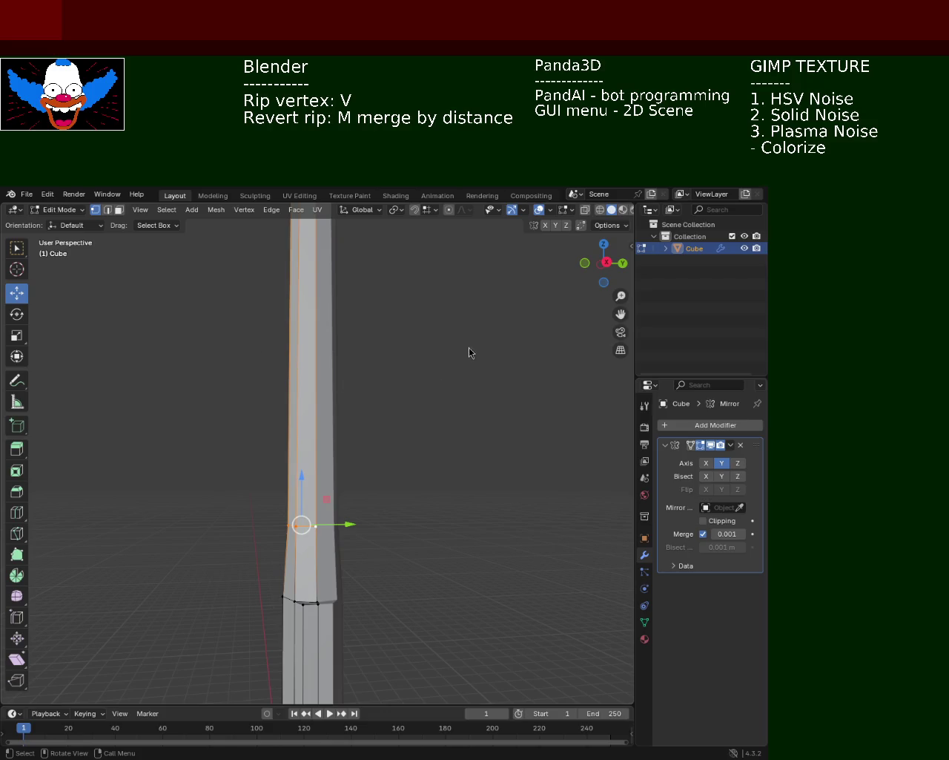
pyautogui.moveTo(303, 456)
pyautogui.mouseDown(button='middle')
pyautogui.moveTo(321, 458)
pyautogui.moveTo(360, 399)
pyautogui.moveTo(384, 407)
pyautogui.moveTo(334, 319)
pyautogui.moveTo(359, 350)
pyautogui.moveTo(361, 403)
pyautogui.mouseUp(button='middle')
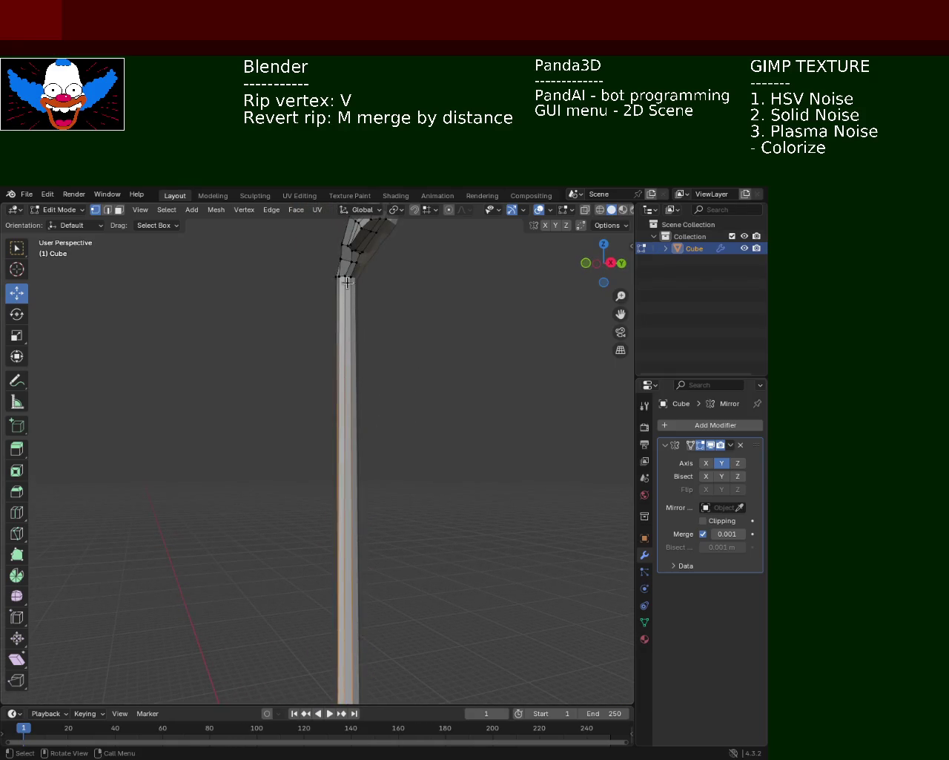
pyautogui.moveTo(378, 464)
pyautogui.keyDown('shift'); pyautogui.mouseDown(button='middle')
pyautogui.moveTo(359, 498)
pyautogui.moveTo(346, 571)
pyautogui.mouseUp(button='middle'); pyautogui.keyUp('shift')
# Subdivide a lower pole edge and select both ends of the long pole edge.
pyautogui.keyDown('shift'); pyautogui.click(339, 578); pyautogui.keyUp('shift')
pyautogui.hotkey('ctrl', 'e')
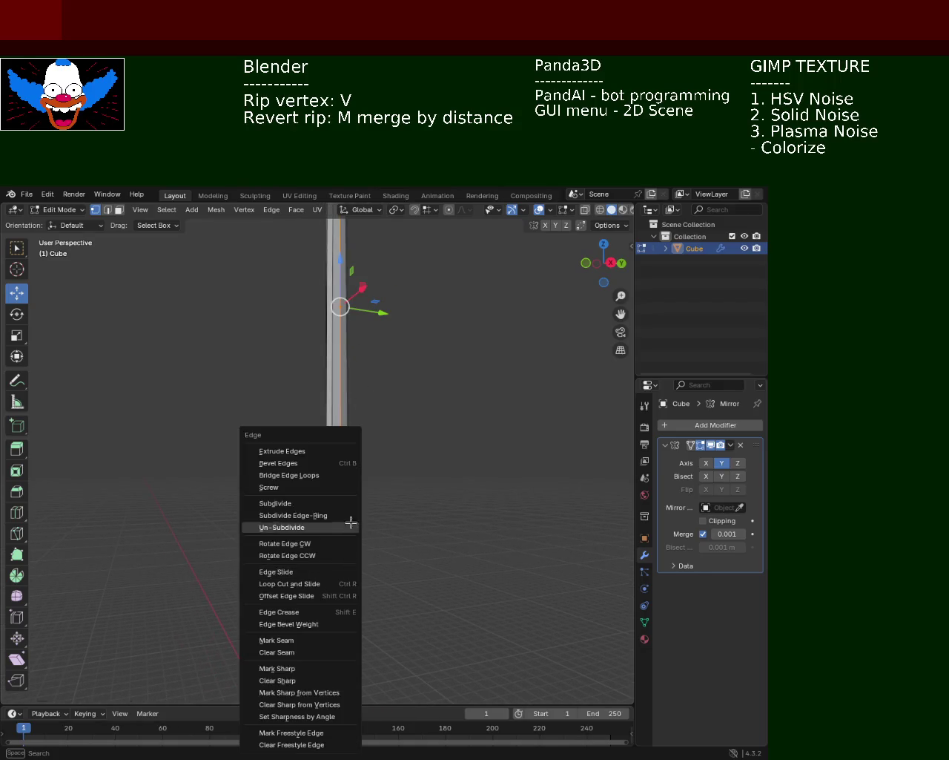
pyautogui.click(326, 502)
pyautogui.click(331, 580)
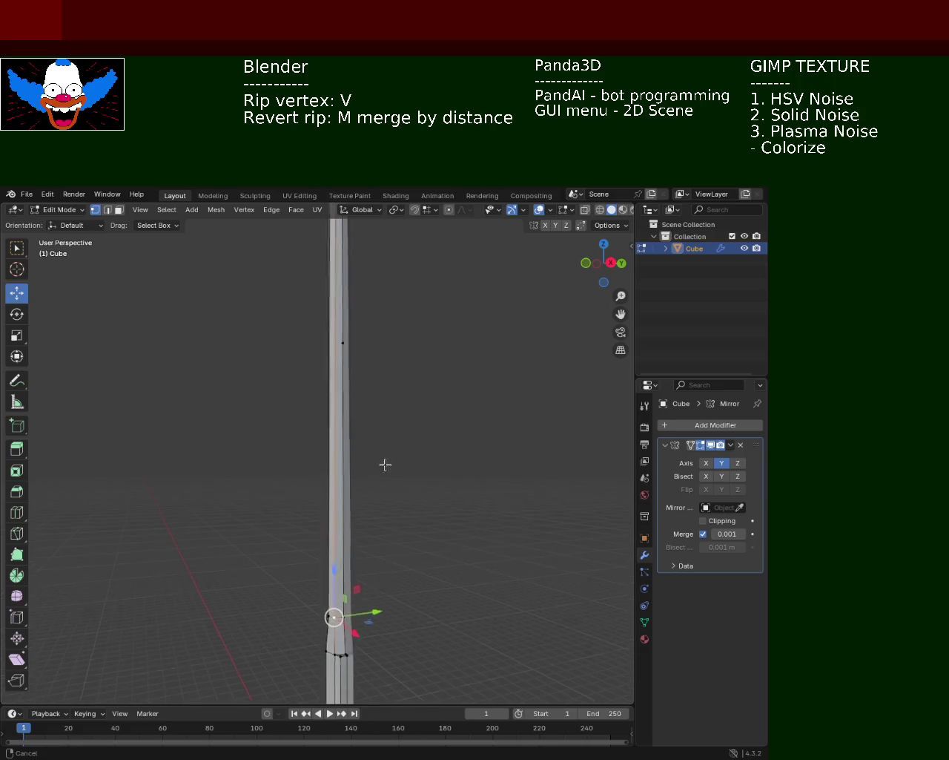
pyautogui.scroll(-2, 386, 452)
pyautogui.scroll(-2, 383, 324)
pyautogui.keyDown('shift'); pyautogui.click(350, 295); pyautogui.keyUp('shift')
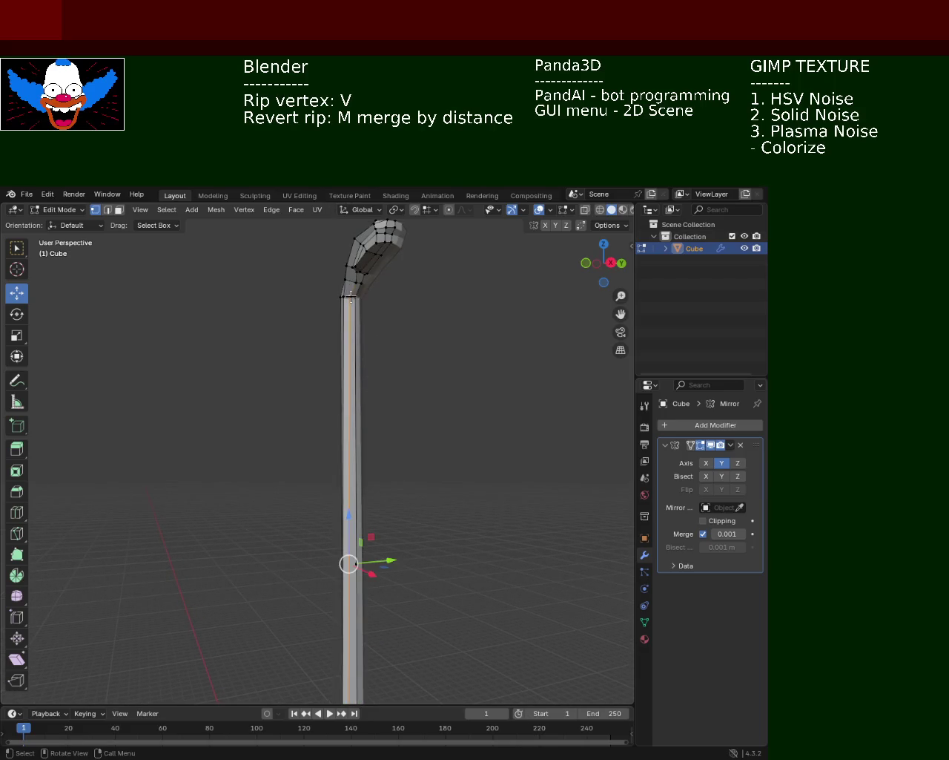
pyautogui.hotkey('ctrl', 'e')
pyautogui.click(349, 349)
# Subdivide the long vertical pole edge, adding a vertex partway up.
pyautogui.moveTo(370, 522)
pyautogui.mouseDown(button='middle')
pyautogui.moveTo(381, 520)
pyautogui.moveTo(390, 476)
pyautogui.moveTo(357, 642)
pyautogui.mouseUp(button='middle')
pyautogui.scroll(-2, 417, 413)
pyautogui.scroll(-1, 418, 413)
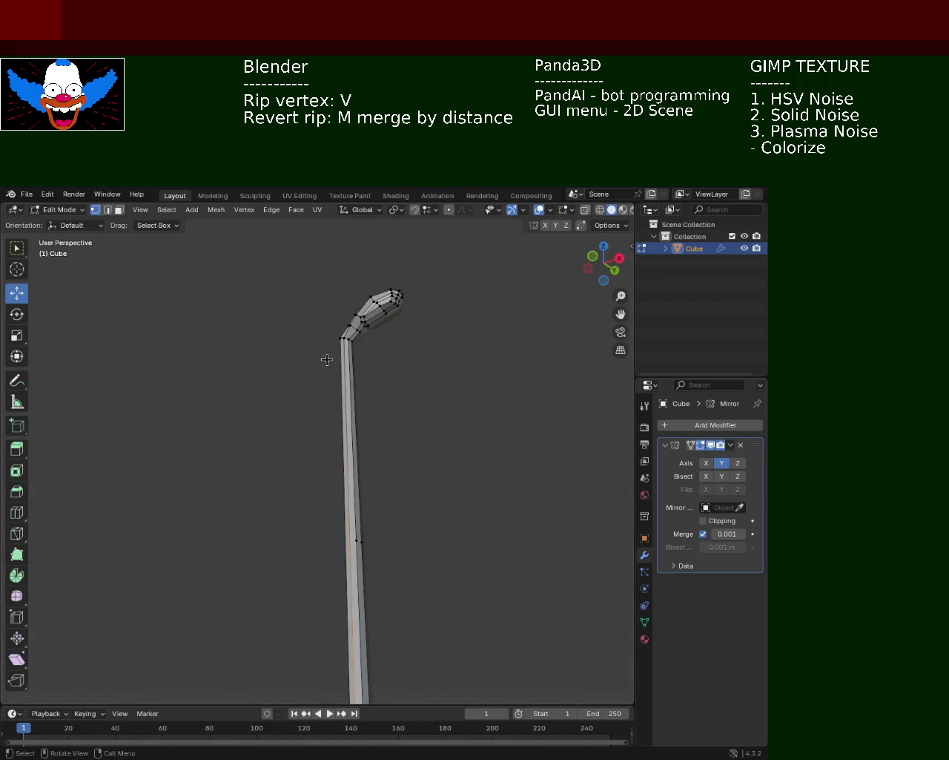
pyautogui.click(379, 351)
pyautogui.scroll(1, 375, 345)
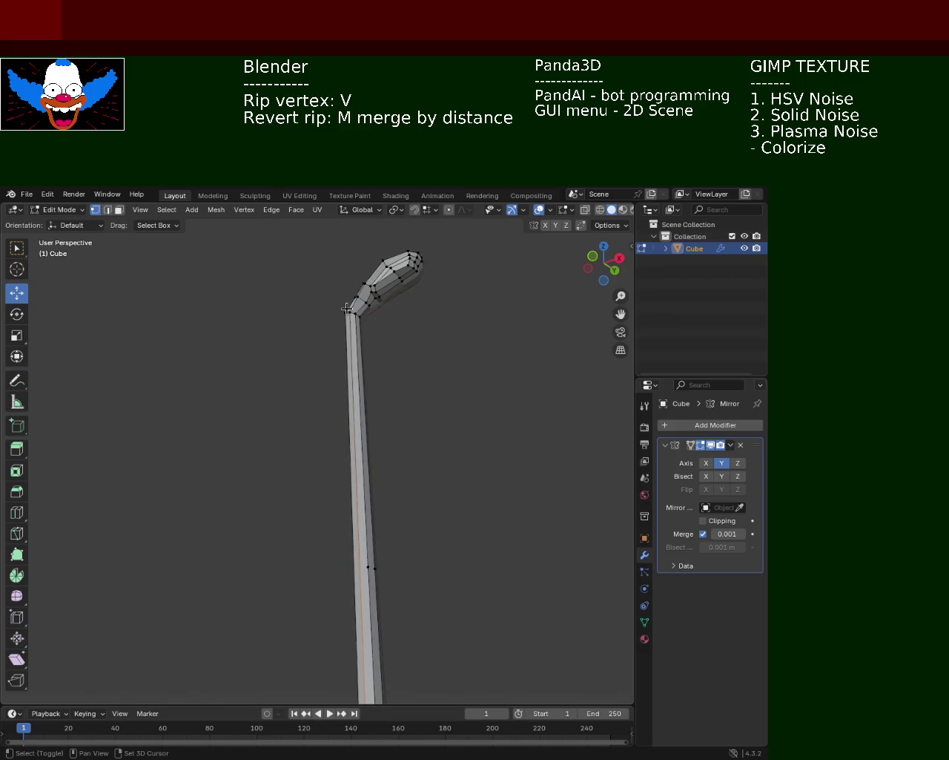
pyautogui.hotkey('ctrl', 'e')
pyautogui.click(297, 381)
pyautogui.moveTo(386, 491)
pyautogui.mouseDown(button='middle')
pyautogui.moveTo(392, 616)
pyautogui.moveTo(414, 430)
pyautogui.moveTo(388, 561)
pyautogui.moveTo(389, 632)
pyautogui.mouseUp(button='middle')
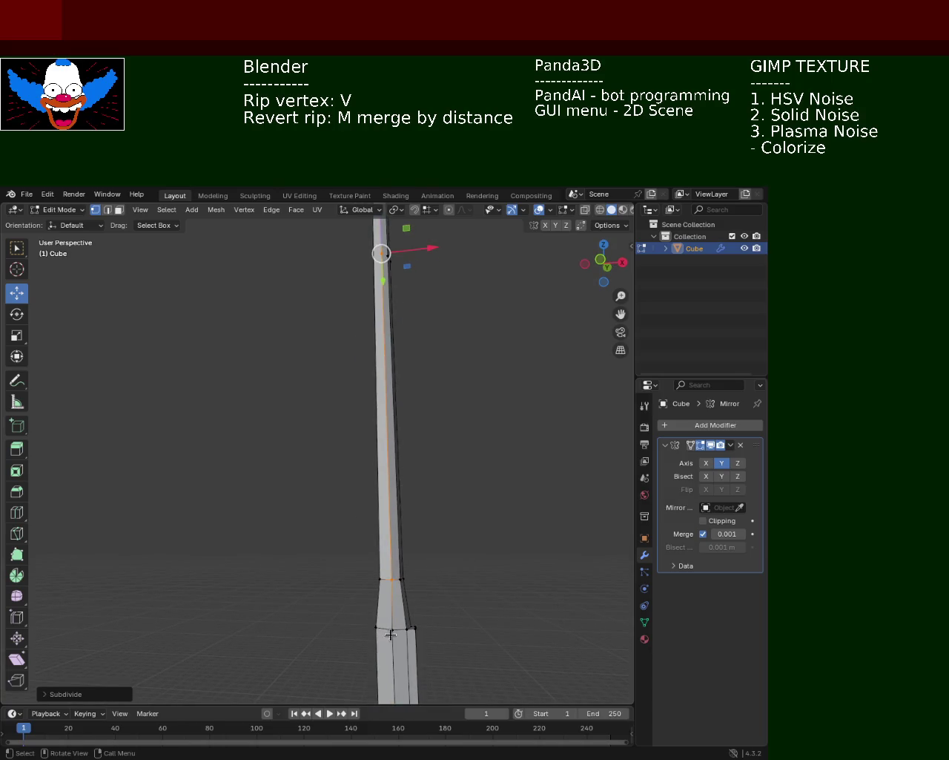
# Subdivide two more vertical edges near the top of the pole.
pyautogui.click(379, 579)
pyautogui.moveTo(397, 341)
pyautogui.mouseDown(button='middle')
pyautogui.moveTo(403, 382)
pyautogui.moveTo(420, 265)
pyautogui.moveTo(403, 438)
pyautogui.mouseUp(button='middle')
pyautogui.keyDown('alt'); pyautogui.click(375, 270); pyautogui.keyUp('alt')
pyautogui.hotkey('ctrl', 'e')
pyautogui.click(396, 307)
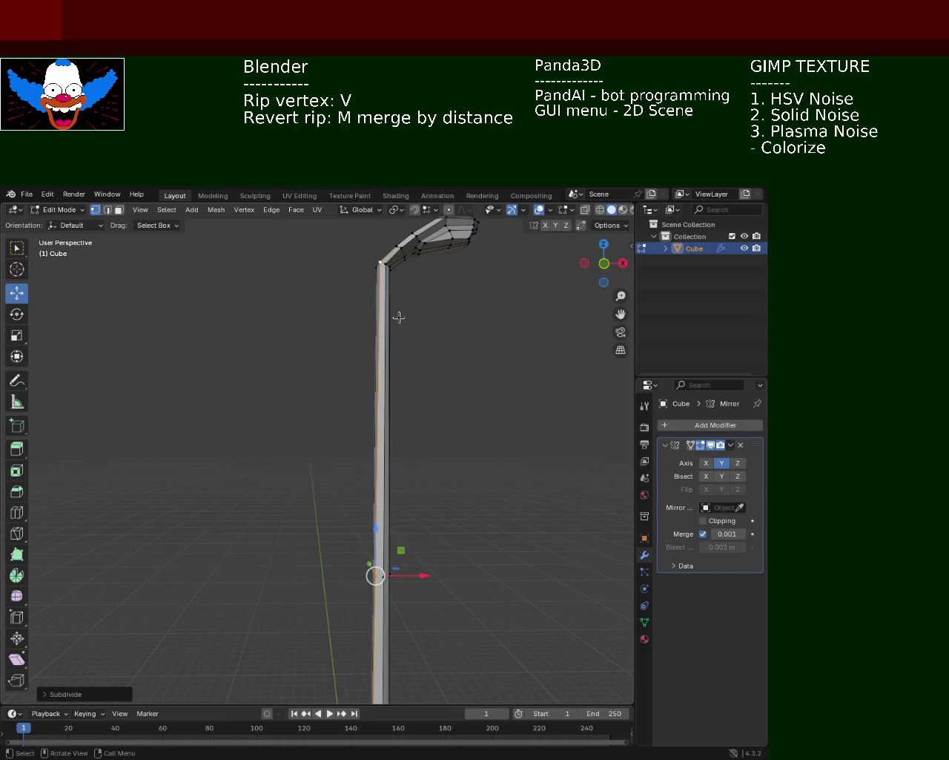
pyautogui.moveTo(408, 503)
pyautogui.mouseDown(button='middle')
pyautogui.moveTo(443, 417)
pyautogui.moveTo(470, 526)
pyautogui.mouseUp(button='middle')
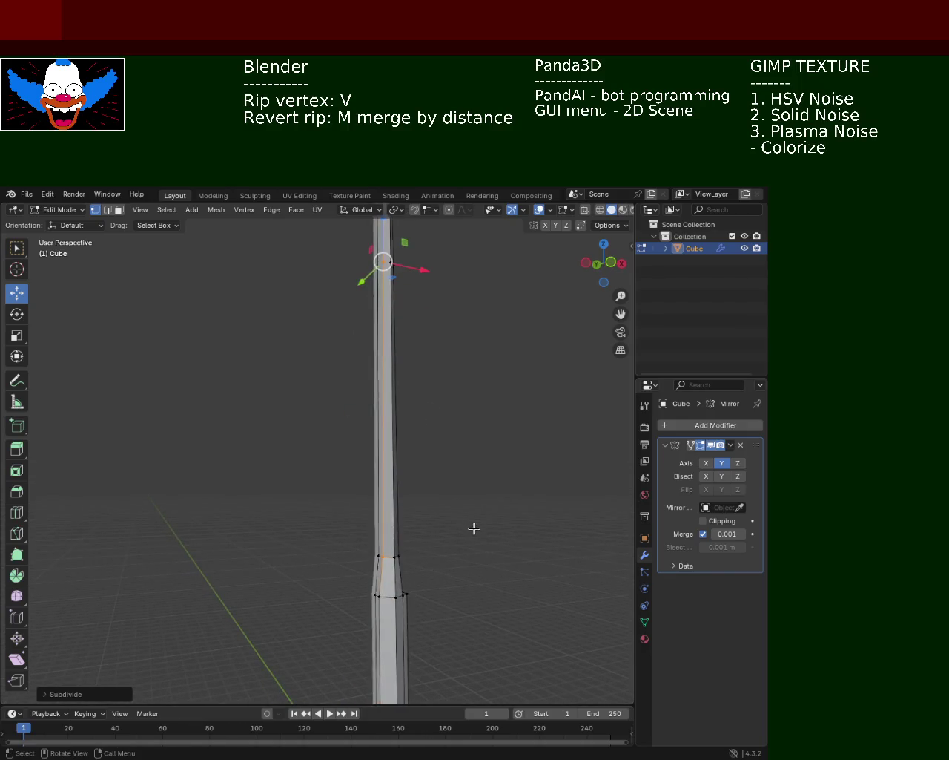
pyautogui.click(378, 555)
pyautogui.moveTo(398, 493)
pyautogui.mouseDown(button='middle')
pyautogui.moveTo(432, 560)
pyautogui.moveTo(405, 431)
pyautogui.moveTo(413, 377)
pyautogui.moveTo(403, 352)
pyautogui.mouseUp(button='middle')
pyautogui.keyDown('alt'); pyautogui.click(366, 269); pyautogui.keyUp('alt')
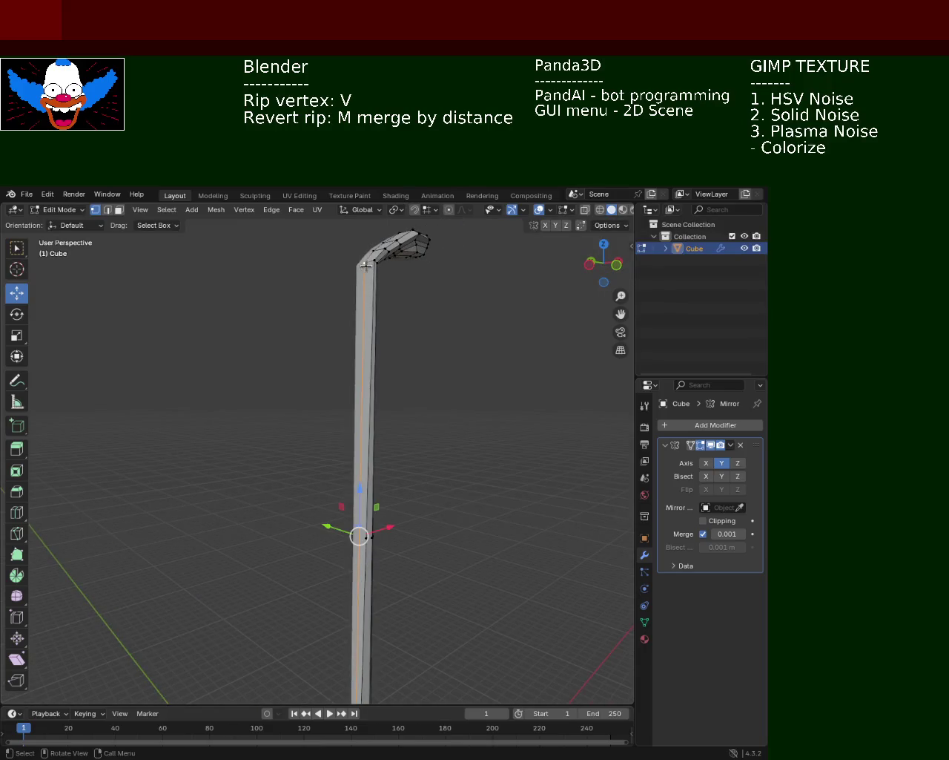
pyautogui.hotkey('ctrl', 'e')
pyautogui.click(353, 311)
# Clear the selection, then select the whole pole mesh.
pyautogui.click(416, 505)
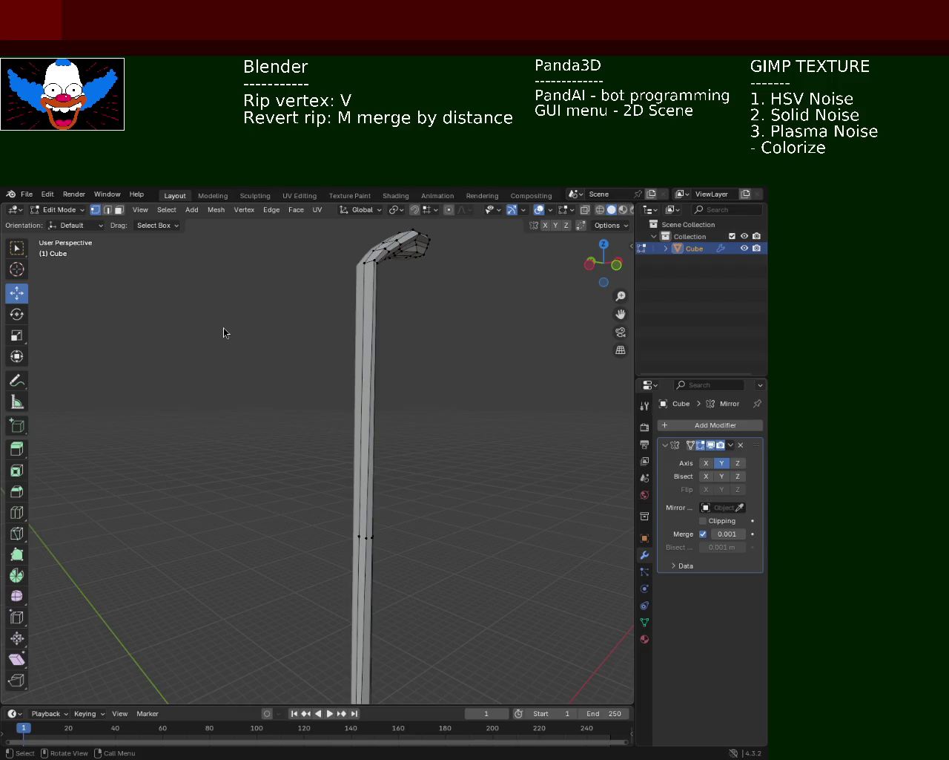
pyautogui.moveTo(436, 513)
pyautogui.mouseDown(button='middle')
pyautogui.moveTo(372, 483)
pyautogui.moveTo(448, 481)
pyautogui.moveTo(517, 496)
pyautogui.moveTo(381, 475)
pyautogui.moveTo(307, 531)
pyautogui.moveTo(408, 490)
pyautogui.moveTo(306, 517)
pyautogui.mouseUp(button='middle')
pyautogui.press('a')
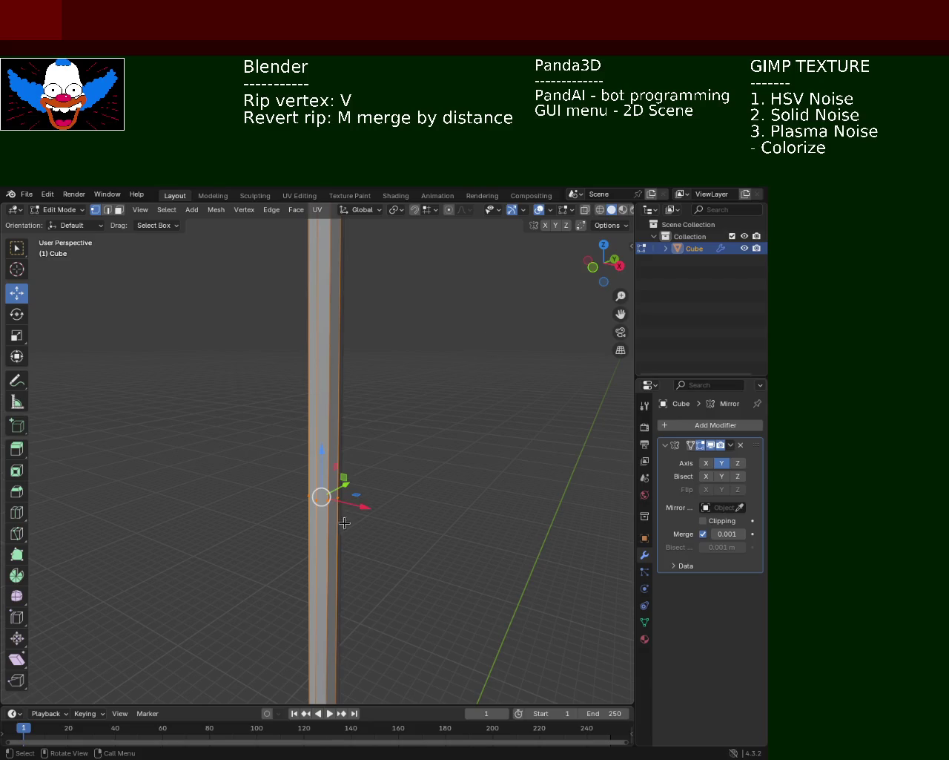
# Move the selected midsection vertices of the pole about 0.04 m.
pyautogui.press('v')
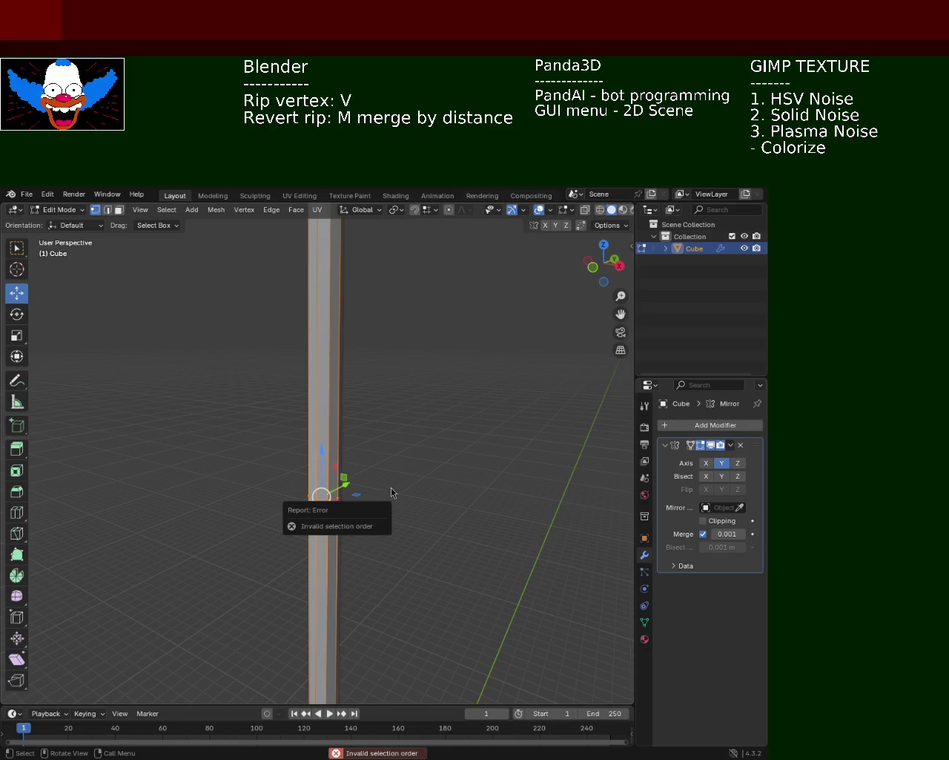
pyautogui.moveTo(393, 496); pyautogui.dragTo(451, 490, button='middle')
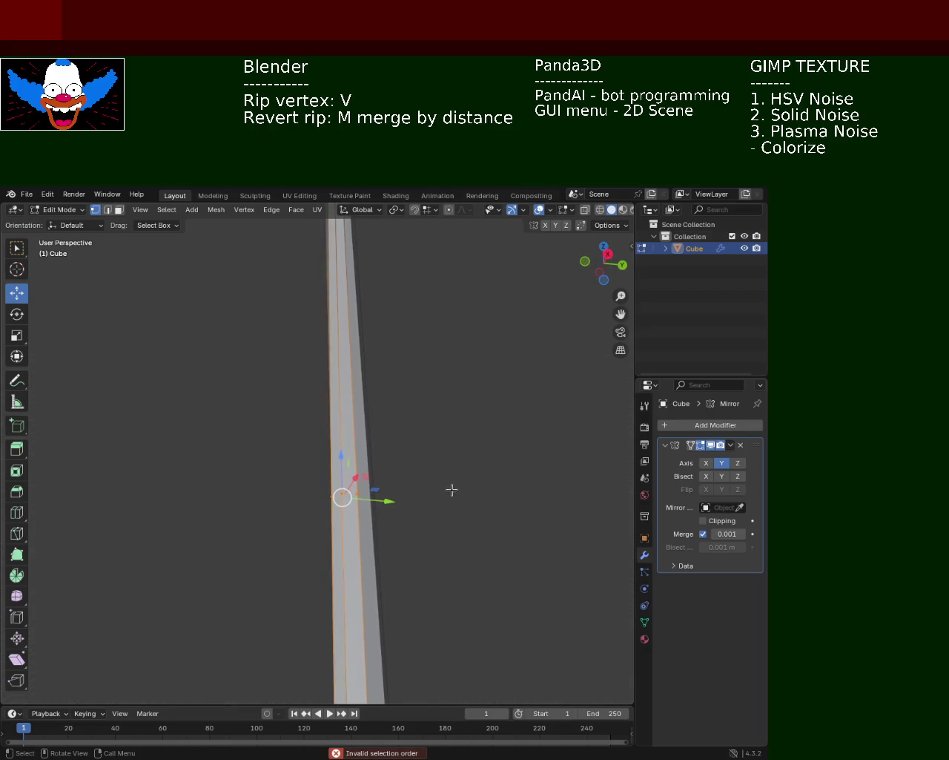
pyautogui.moveTo(356, 494)
pyautogui.mouseDown(button='middle')
pyautogui.moveTo(407, 486)
pyautogui.moveTo(317, 502)
pyautogui.moveTo(388, 524)
pyautogui.moveTo(295, 497)
pyautogui.moveTo(334, 485)
pyautogui.moveTo(330, 510)
pyautogui.mouseUp(button='middle')
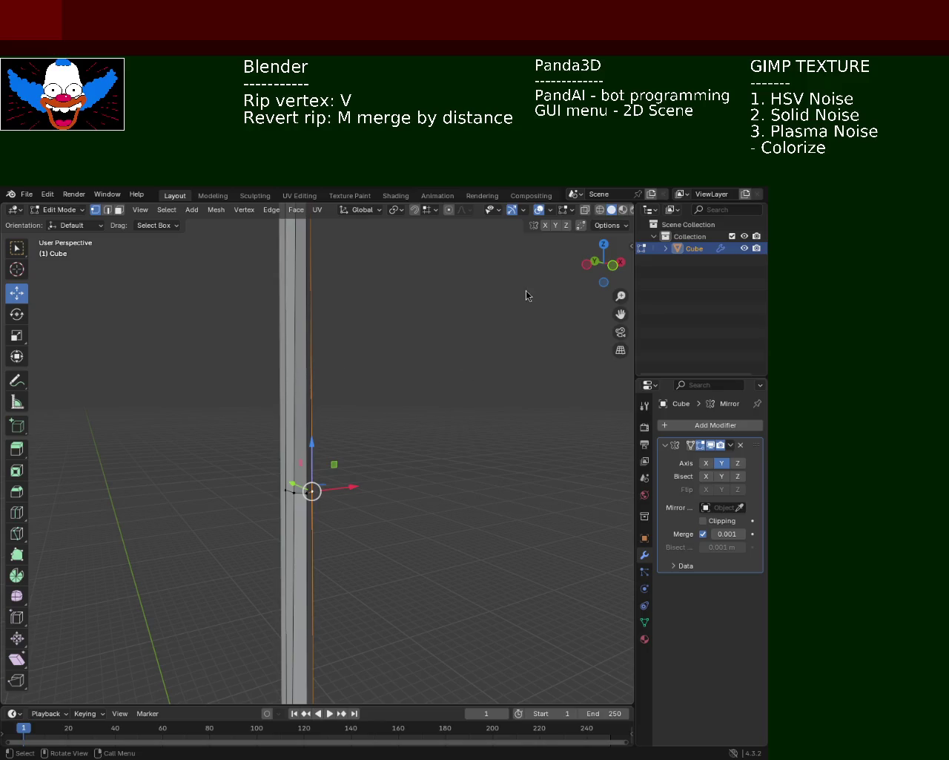
pyautogui.moveTo(373, 449)
pyautogui.mouseDown(button='middle')
pyautogui.moveTo(389, 491)
pyautogui.moveTo(224, 471)
pyautogui.mouseUp(button='middle')
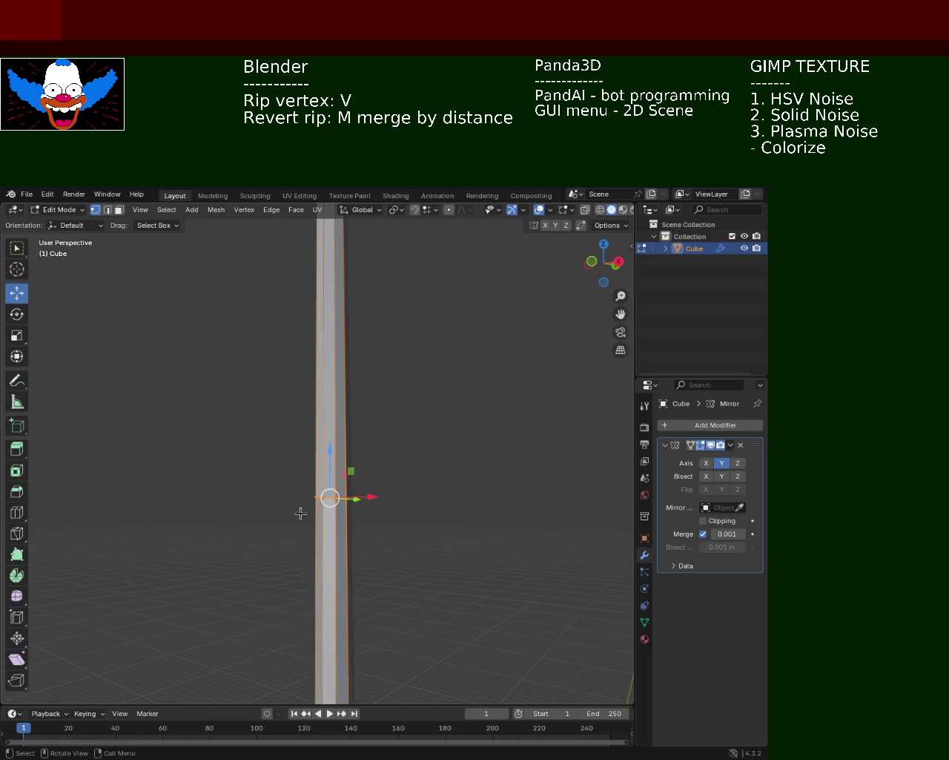
pyautogui.press('g')
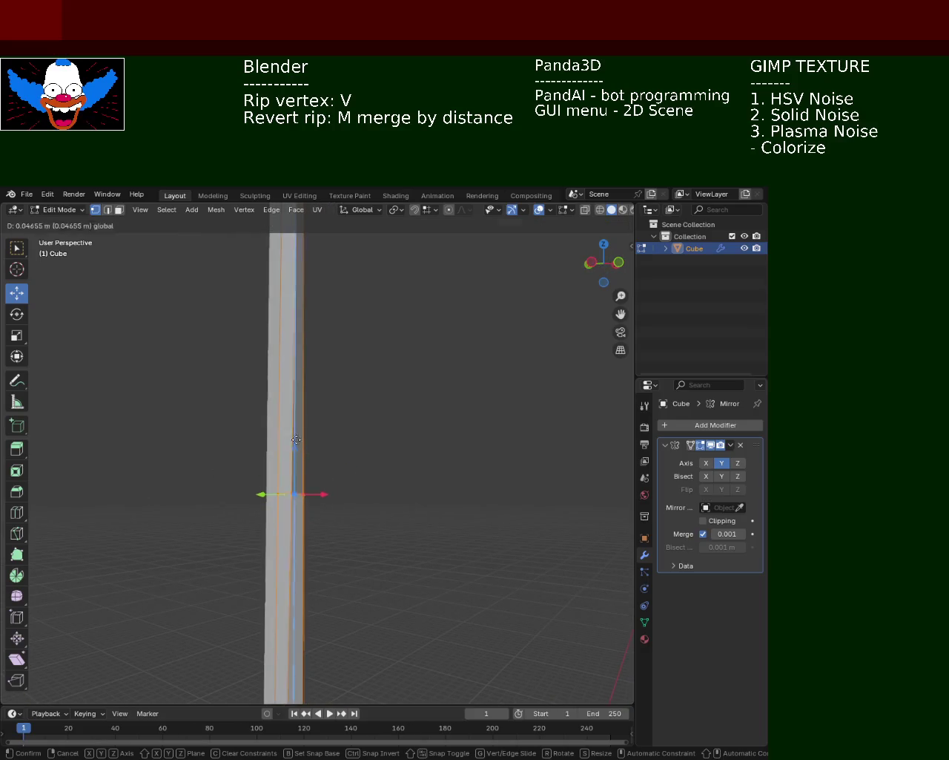
pyautogui.click(318, 689)
pyautogui.moveTo(370, 530)
pyautogui.mouseDown(button='middle')
pyautogui.moveTo(398, 637)
pyautogui.moveTo(334, 478)
pyautogui.moveTo(398, 331)
pyautogui.moveTo(385, 359)
pyautogui.moveTo(269, 447)
pyautogui.moveTo(290, 415)
pyautogui.moveTo(299, 426)
pyautogui.moveTo(268, 441)
pyautogui.moveTo(334, 415)
pyautogui.moveTo(350, 420)
pyautogui.mouseUp(button='middle')
pyautogui.press('g')
pyautogui.click(349, 411)
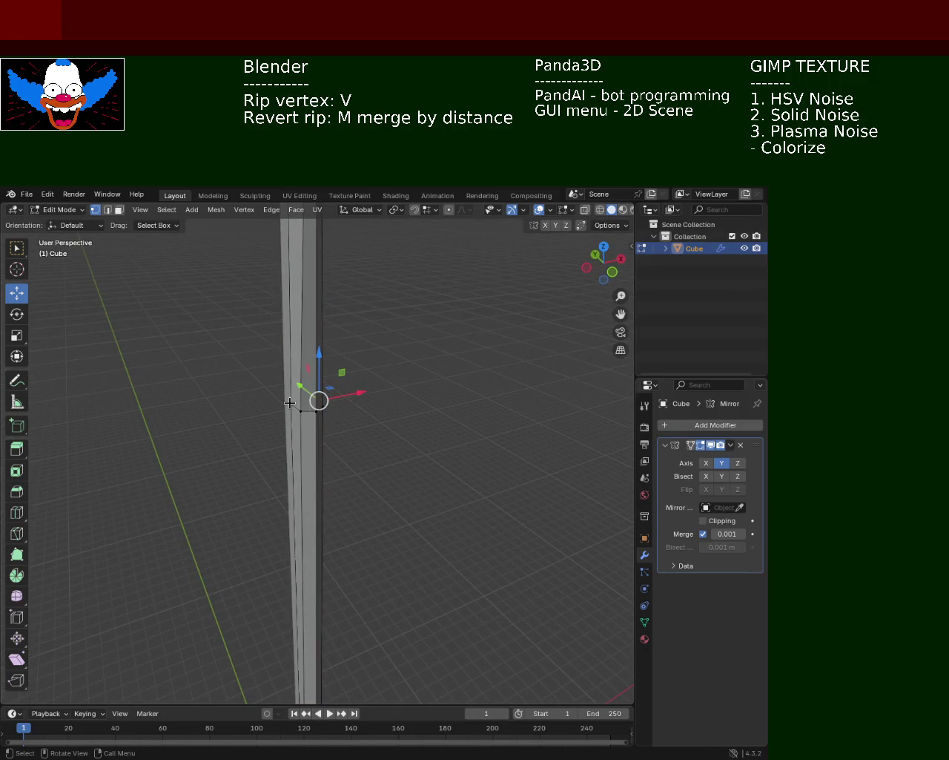
# Box-select the pole-edge vertices, scale them by about 1.25, and nudge along X.
pyautogui.press('b')
pyautogui.moveTo(248, 393); pyautogui.dragTo(338, 421)
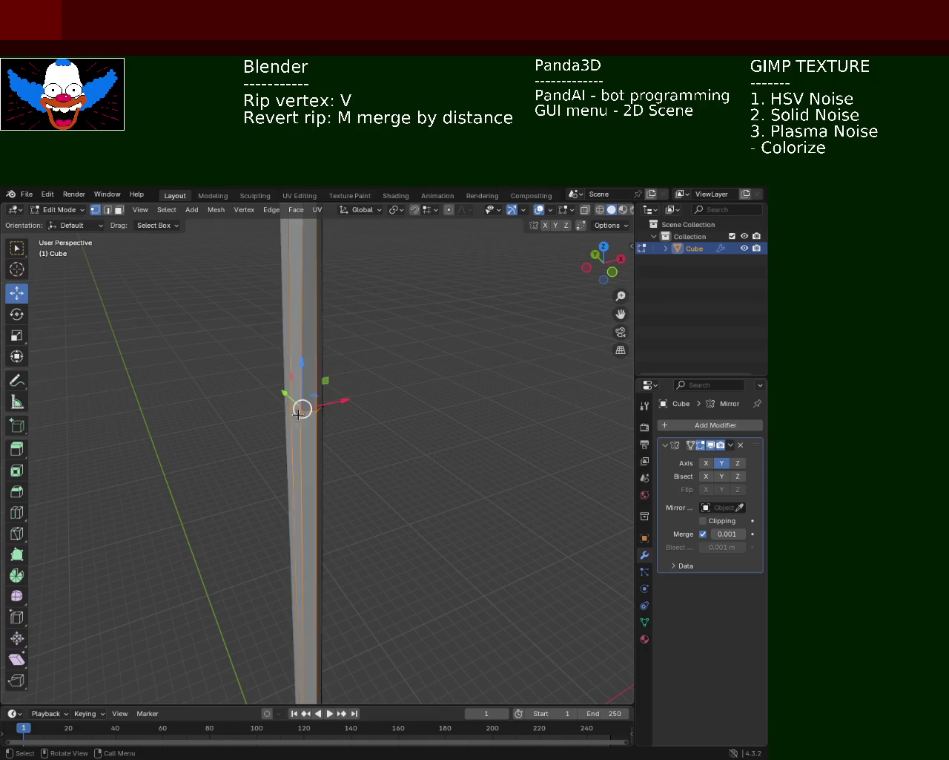
pyautogui.moveTo(284, 430); pyautogui.dragTo(282, 398, button='middle')
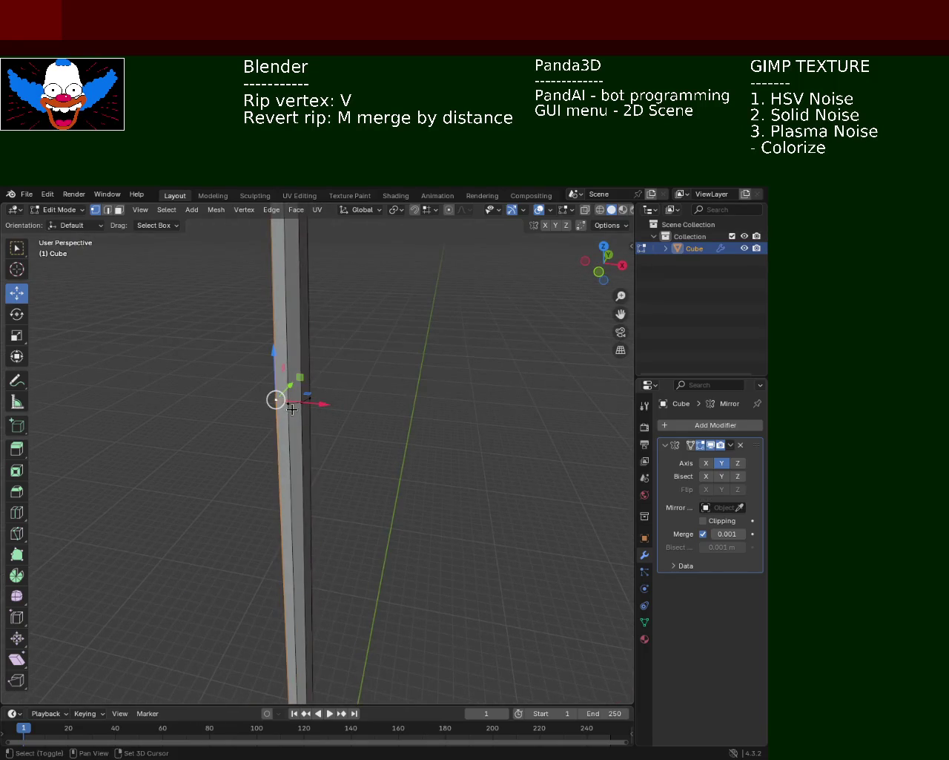
pyautogui.press('s')
pyautogui.click(312, 443)
pyautogui.moveTo(312, 443)
pyautogui.mouseDown(button='middle')
pyautogui.moveTo(263, 422)
pyautogui.moveTo(339, 465)
pyautogui.mouseUp(button='middle')
pyautogui.moveTo(339, 465); pyautogui.dragTo(344, 468)
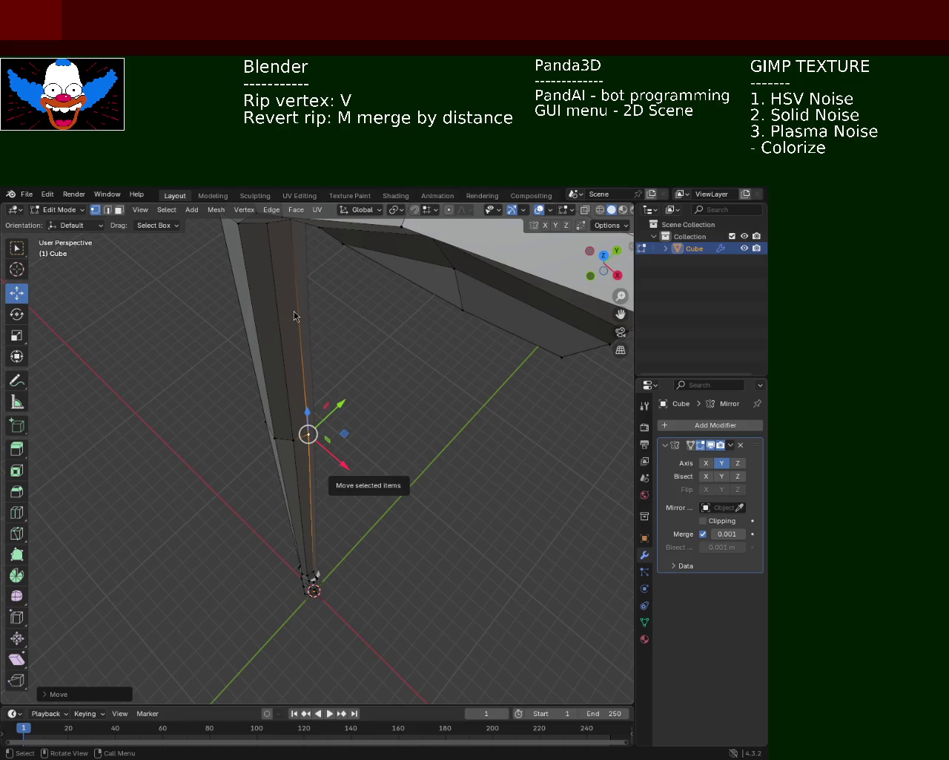
# Drag the selected pole vertices along X with the red gizmo arrow so the pole tapers downward.
pyautogui.moveTo(375, 449)
pyautogui.mouseDown(button='middle')
pyautogui.moveTo(379, 403)
pyautogui.moveTo(368, 400)
pyautogui.moveTo(417, 387)
pyautogui.moveTo(266, 397)
pyautogui.moveTo(299, 406)
pyautogui.mouseUp(button='middle')
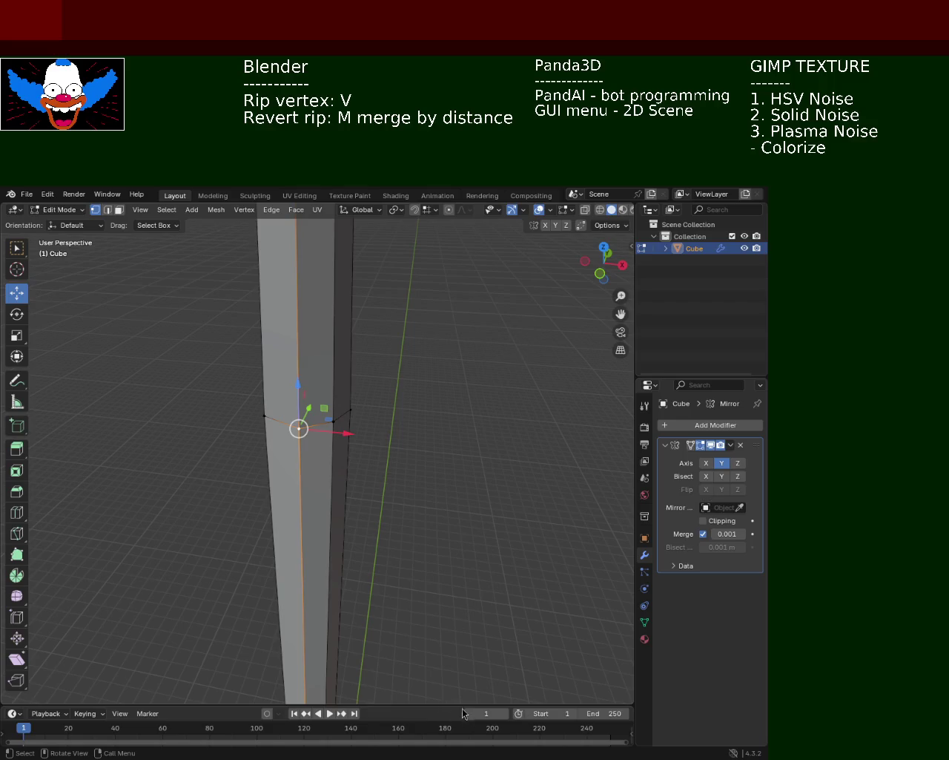
pyautogui.moveTo(411, 417)
pyautogui.mouseDown(button='middle')
pyautogui.moveTo(328, 371)
pyautogui.moveTo(450, 432)
pyautogui.mouseUp(button='middle')
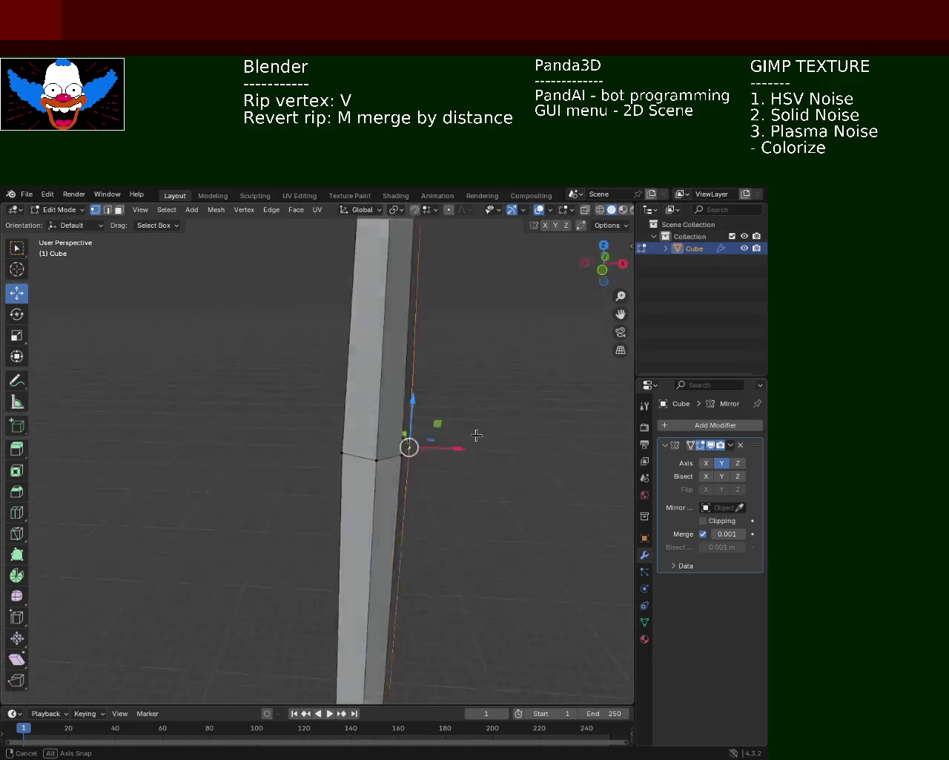
pyautogui.moveTo(450, 433); pyautogui.dragTo(392, 408, button='middle')
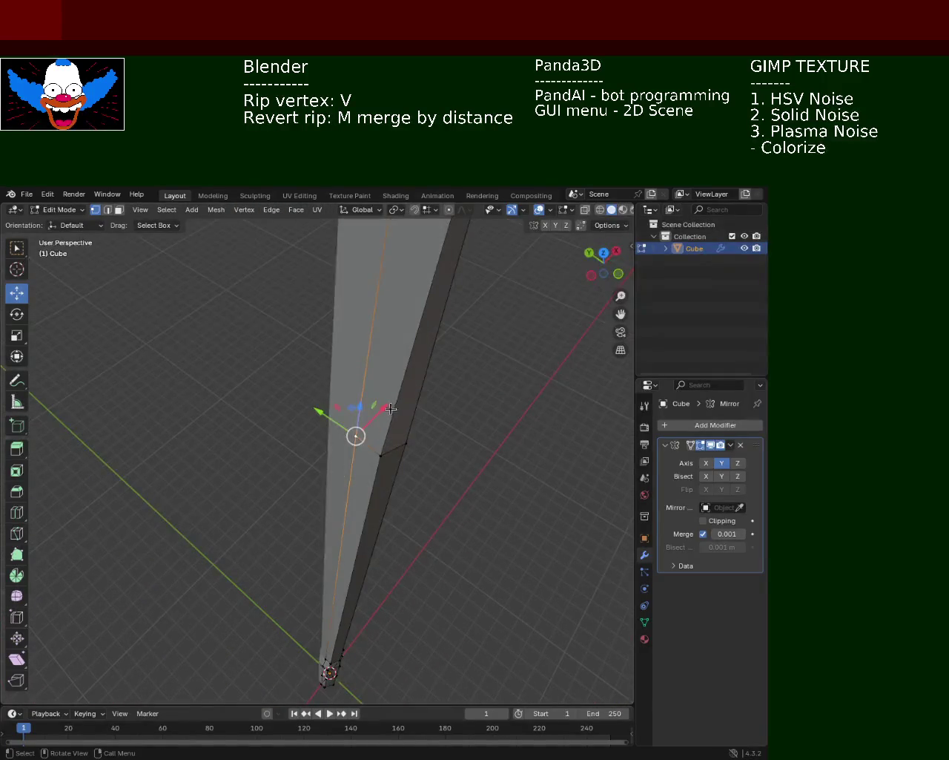
pyautogui.moveTo(391, 407); pyautogui.dragTo(377, 377)
pyautogui.moveTo(377, 377)
pyautogui.mouseDown(button='middle')
pyautogui.moveTo(363, 398)
pyautogui.moveTo(339, 334)
pyautogui.moveTo(398, 403)
pyautogui.moveTo(346, 347)
pyautogui.moveTo(333, 388)
pyautogui.moveTo(364, 475)
pyautogui.moveTo(373, 445)
pyautogui.moveTo(314, 394)
pyautogui.moveTo(377, 415)
pyautogui.moveTo(304, 430)
pyautogui.moveTo(285, 420)
pyautogui.mouseUp(button='middle')
# Select two left-edge vertices of the pole, shift them along X, and scale them.
pyautogui.hotkey('alt', 'a')
pyautogui.click(291, 414)
pyautogui.moveTo(316, 404); pyautogui.dragTo(330, 407)
pyautogui.moveTo(330, 407)
pyautogui.mouseDown(button='middle')
pyautogui.moveTo(329, 373)
pyautogui.moveTo(304, 373)
pyautogui.moveTo(341, 379)
pyautogui.mouseUp(button='middle')
pyautogui.moveTo(342, 379); pyautogui.dragTo(326, 390)
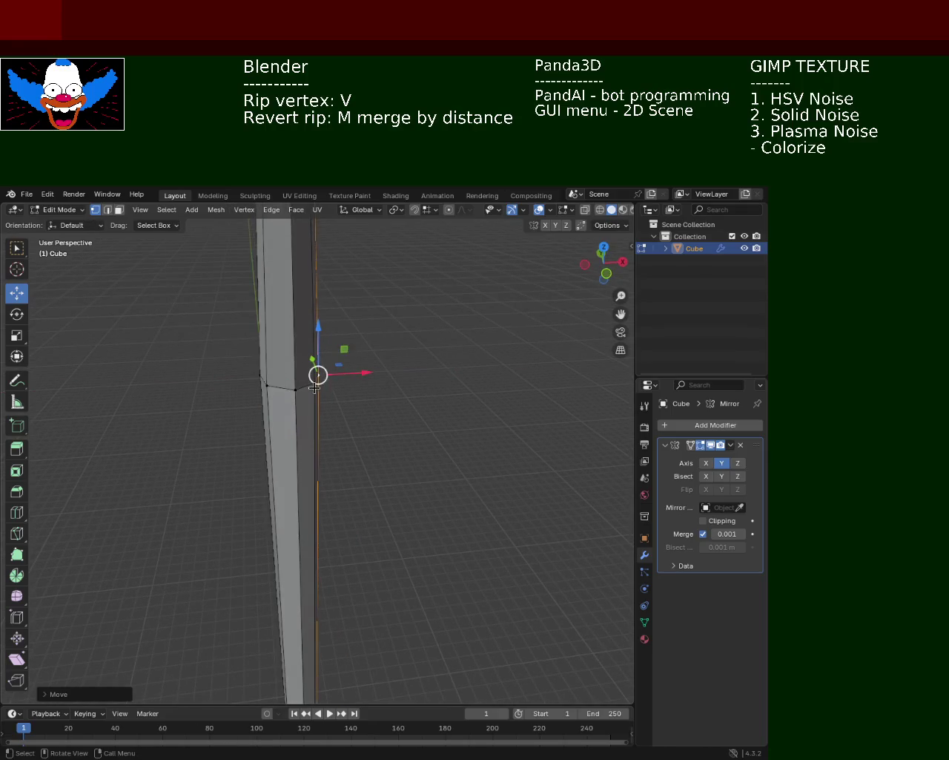
pyautogui.keyDown('shift'); pyautogui.click(268, 388); pyautogui.keyUp('shift')
pyautogui.press('s')
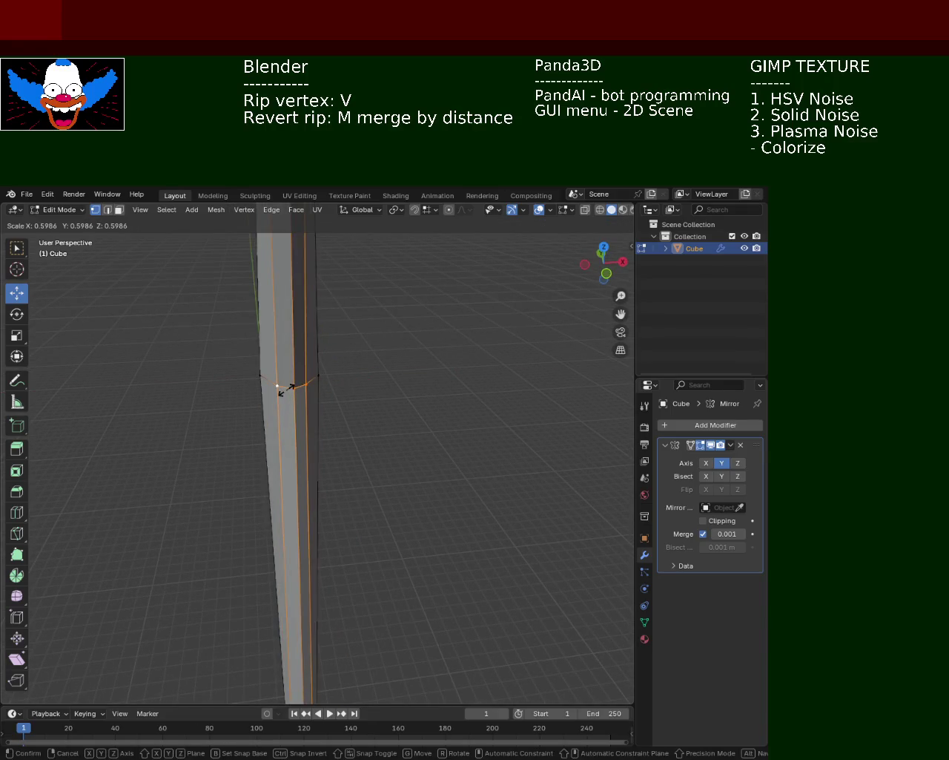
pyautogui.click(302, 376)
# Shift the selected mid-height vertices along Y and scale them inward again.
pyautogui.moveTo(302, 376); pyautogui.dragTo(338, 422, button='middle')
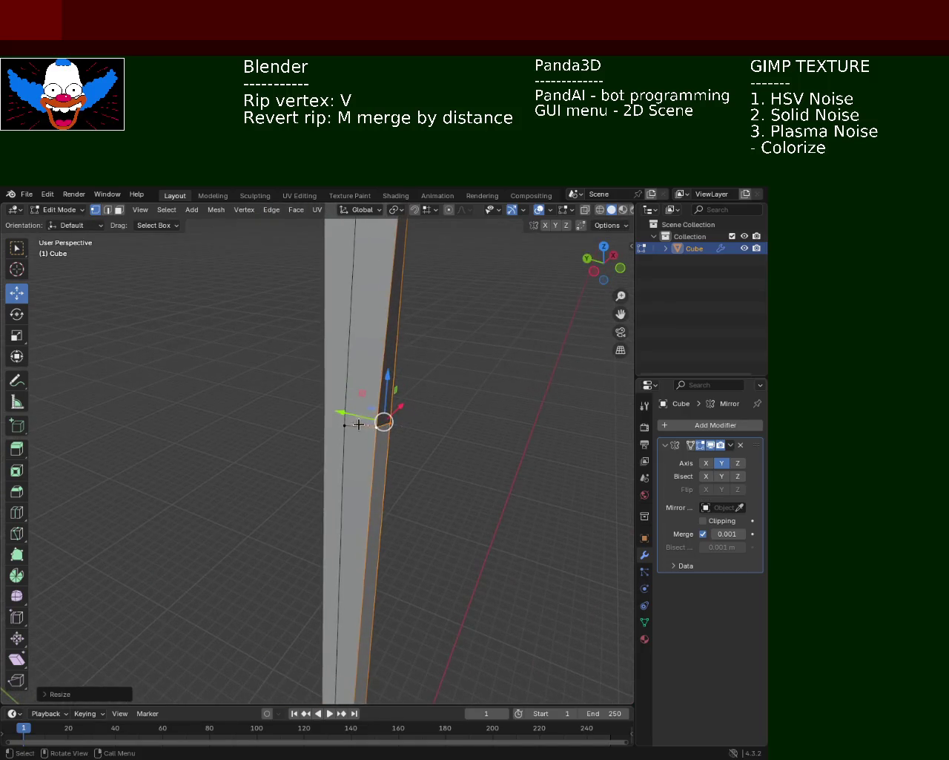
pyautogui.press('g')
pyautogui.press('y')
pyautogui.click(338, 421)
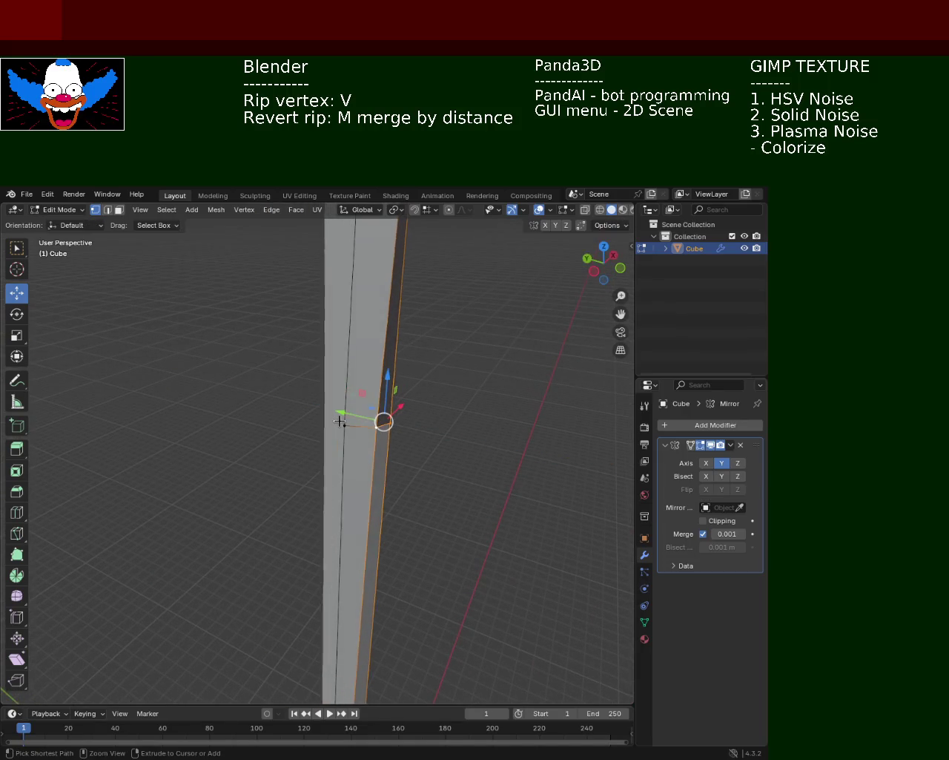
pyautogui.press('s')
pyautogui.click(360, 457)
pyautogui.moveTo(371, 449)
pyautogui.mouseDown(button='middle')
pyautogui.moveTo(236, 450)
pyautogui.moveTo(451, 390)
pyautogui.moveTo(304, 406)
pyautogui.mouseUp(button='middle')
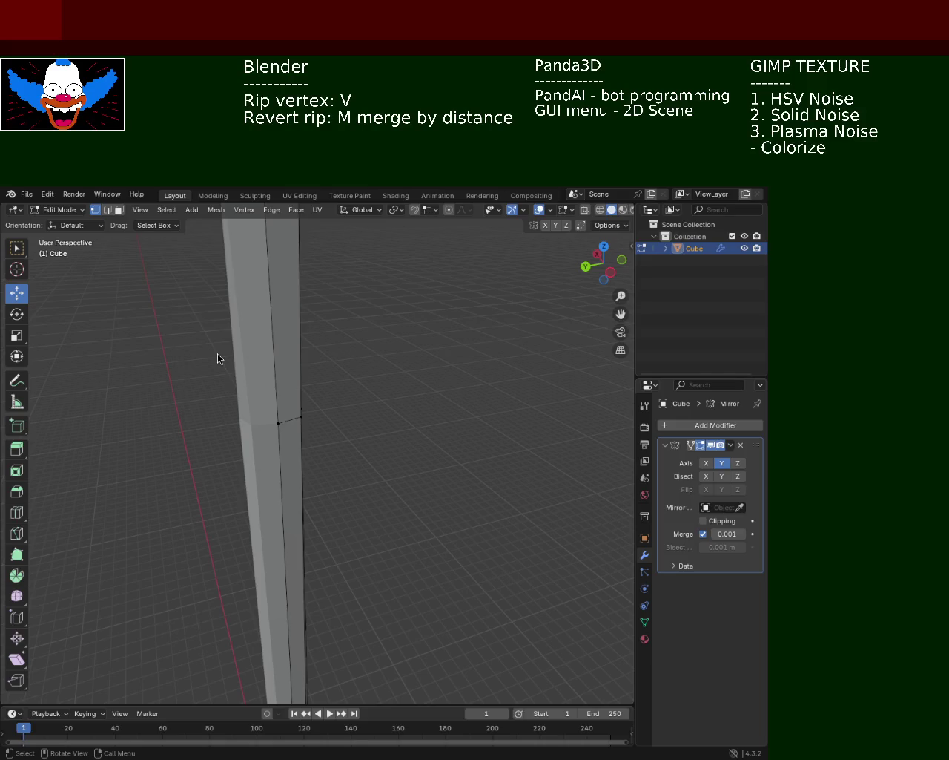
# Move the bend's corner vertex along X, then along Y.
pyautogui.moveTo(399, 392)
pyautogui.mouseDown(button='middle')
pyautogui.moveTo(307, 451)
pyautogui.moveTo(339, 435)
pyautogui.moveTo(292, 439)
pyautogui.mouseUp(button='middle')
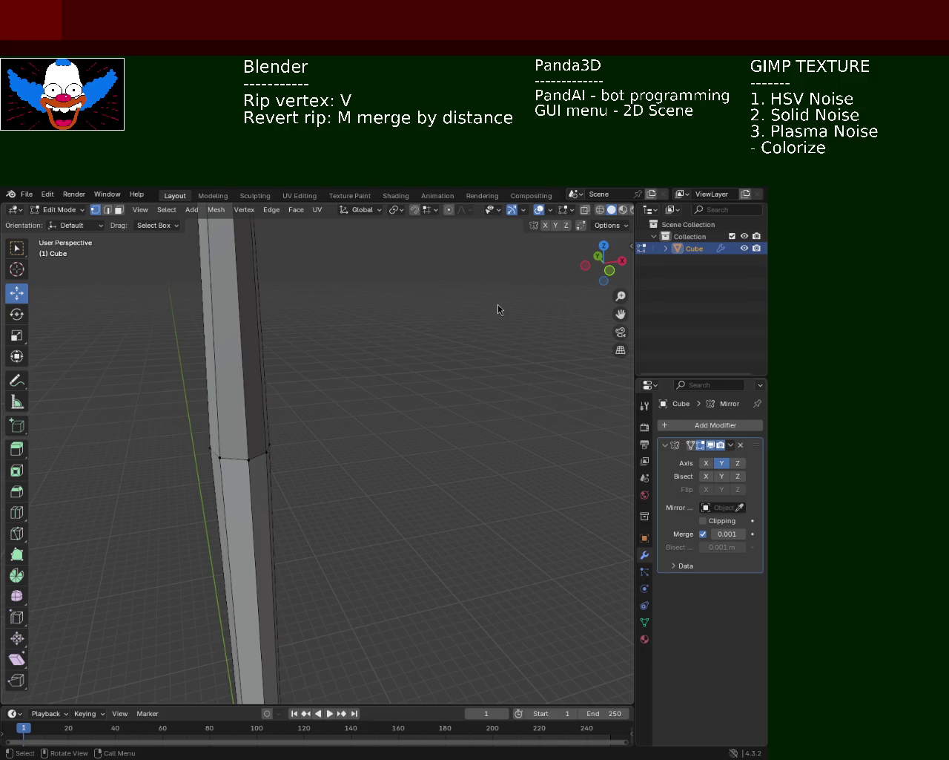
pyautogui.moveTo(405, 307)
pyautogui.mouseDown(button='middle')
pyautogui.moveTo(429, 433)
pyautogui.moveTo(349, 426)
pyautogui.moveTo(344, 405)
pyautogui.moveTo(371, 418)
pyautogui.moveTo(407, 381)
pyautogui.mouseUp(button='middle')
pyautogui.click(328, 410)
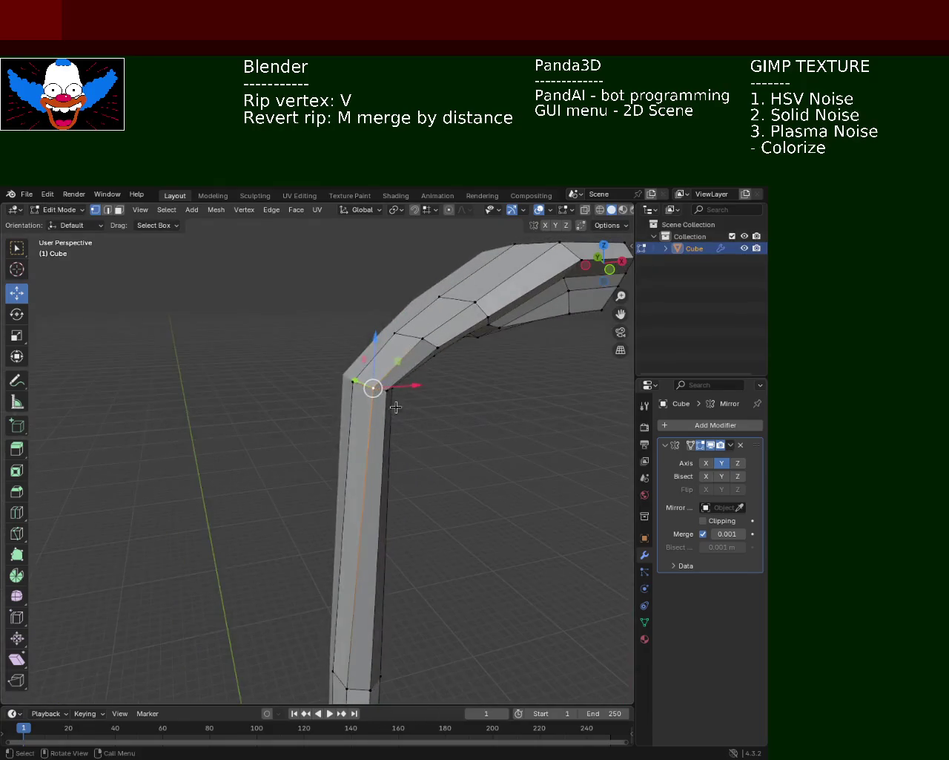
pyautogui.press('g')
pyautogui.press('x')
pyautogui.click(371, 384)
pyautogui.press('g')
pyautogui.press('y')
pyautogui.click(356, 379)
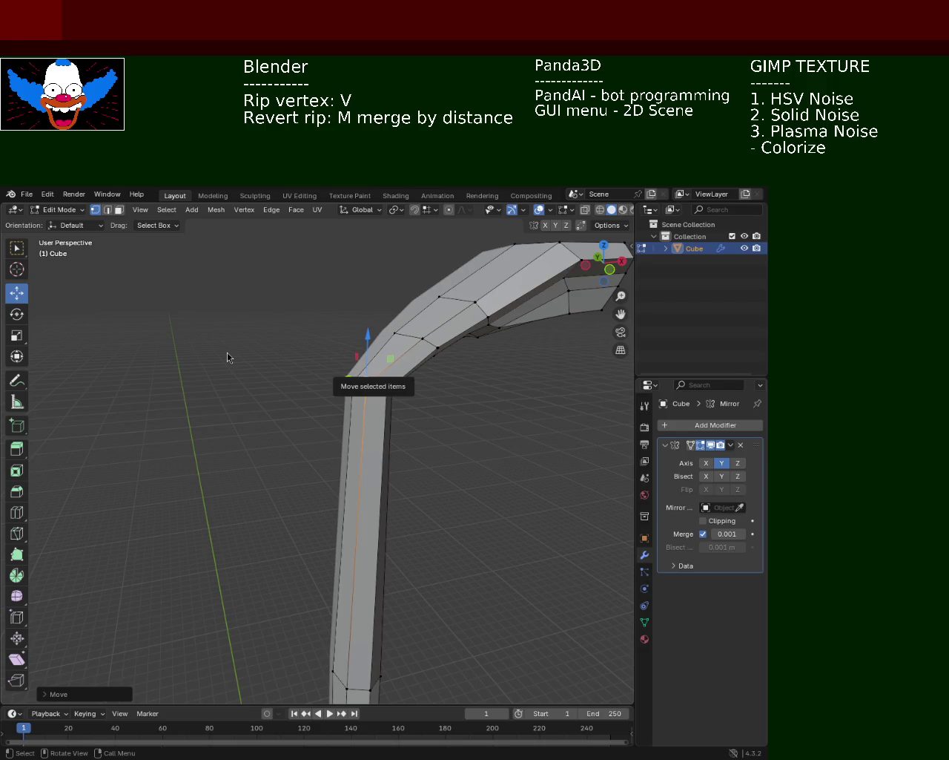
# Orbit below the bend and select a vertex on the pole's right side.
pyautogui.moveTo(507, 339)
pyautogui.mouseDown(button='middle')
pyautogui.moveTo(338, 384)
pyautogui.moveTo(307, 373)
pyautogui.moveTo(349, 420)
pyautogui.mouseUp(button='middle')
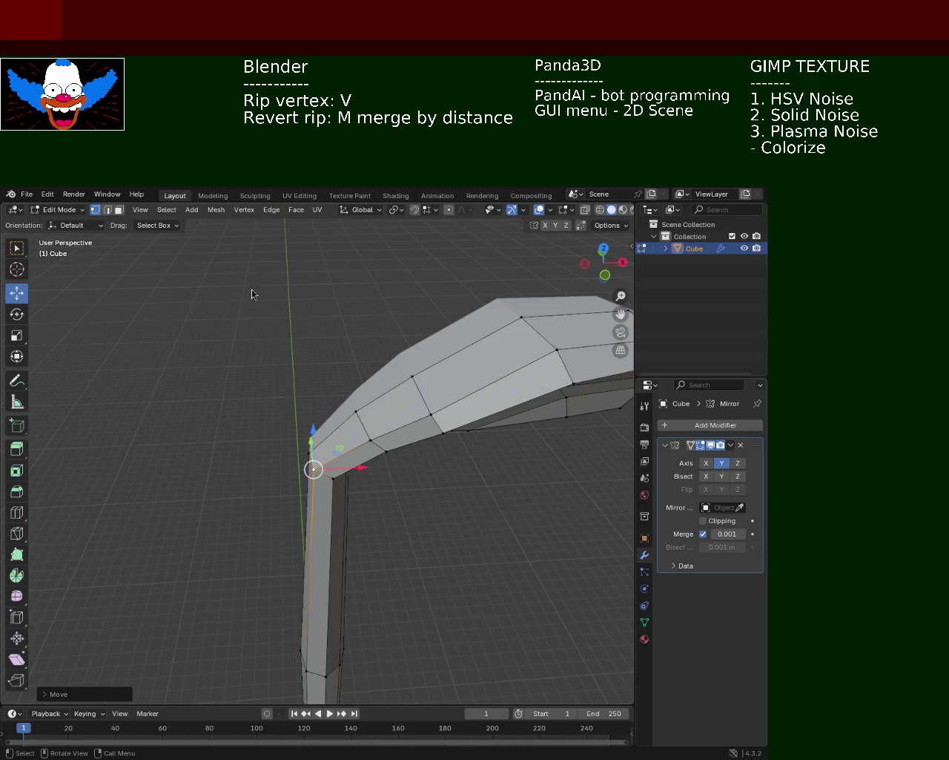
pyautogui.moveTo(399, 380)
pyautogui.mouseDown(button='middle')
pyautogui.moveTo(390, 314)
pyautogui.moveTo(340, 284)
pyautogui.mouseUp(button='middle')
pyautogui.click(341, 284)
# Rip the right-side vertex and shift it along X, abandoning a Z move.
pyautogui.press('v')
pyautogui.press('x')
pyautogui.click(351, 309)
pyautogui.press('g')
pyautogui.press('z')
pyautogui.press('Escape')
# Select an edge-loop vertex near the bend and try a constrained scale, then cancel it.
pyautogui.moveTo(403, 350)
pyautogui.mouseDown(button='middle')
pyautogui.moveTo(412, 316)
pyautogui.moveTo(426, 354)
pyautogui.moveTo(311, 424)
pyautogui.moveTo(397, 363)
pyautogui.moveTo(398, 568)
pyautogui.moveTo(404, 452)
pyautogui.moveTo(392, 376)
pyautogui.moveTo(417, 417)
pyautogui.mouseUp(button='middle')
pyautogui.click(393, 344)
pyautogui.scroll(5, 427, 301)
pyautogui.moveTo(409, 329)
pyautogui.mouseDown(button='middle')
pyautogui.moveTo(418, 339)
pyautogui.moveTo(371, 331)
pyautogui.mouseUp(button='middle')
pyautogui.click(452, 354)
pyautogui.moveTo(451, 354)
pyautogui.mouseDown(button='middle')
pyautogui.moveTo(398, 356)
pyautogui.moveTo(475, 379)
pyautogui.moveTo(434, 391)
pyautogui.moveTo(402, 384)
pyautogui.moveTo(408, 373)
pyautogui.moveTo(452, 383)
pyautogui.mouseUp(button='middle')
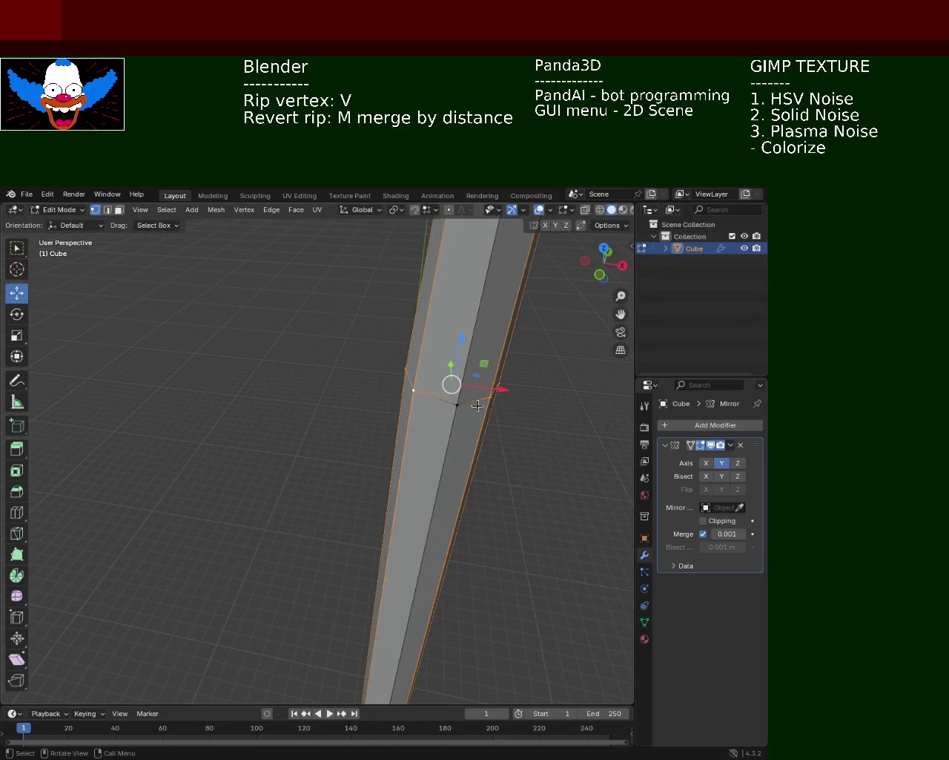
pyautogui.press('s')
pyautogui.press('z')
pyautogui.press('x')
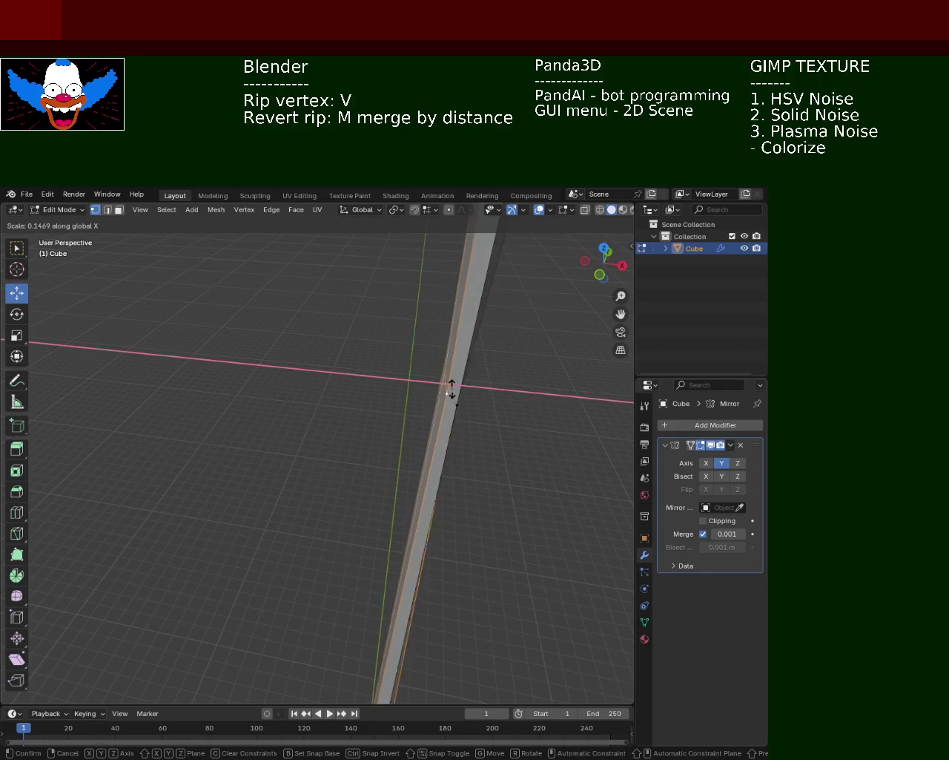
pyautogui.press('Escape')
# Undo the rip to merge the vertex back, then move the vertex along X.
pyautogui.moveTo(517, 395)
pyautogui.mouseDown(button='middle')
pyautogui.moveTo(325, 424)
pyautogui.moveTo(371, 481)
pyautogui.moveTo(395, 469)
pyautogui.mouseUp(button='middle')
pyautogui.press('g')
pyautogui.press('x')
pyautogui.click(395, 469)
pyautogui.hotkey('ctrl', 'z')
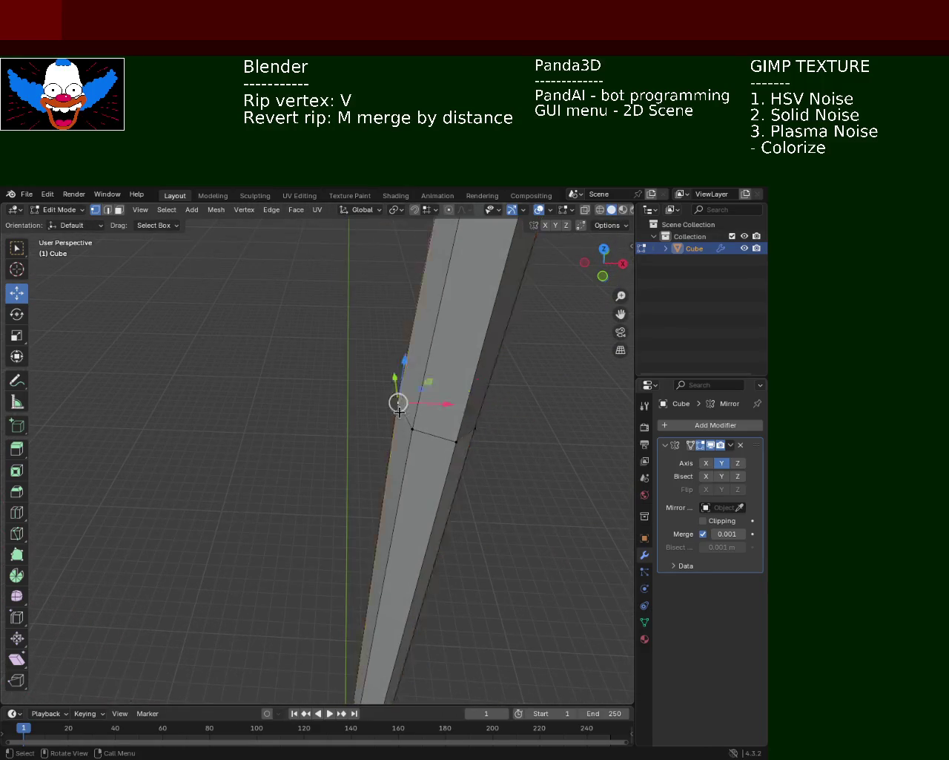
pyautogui.press('g')
pyautogui.press('x')
pyautogui.click(451, 442)
# Select a vertex on the pole's right edge and shift it along Y.
pyautogui.click(454, 442)
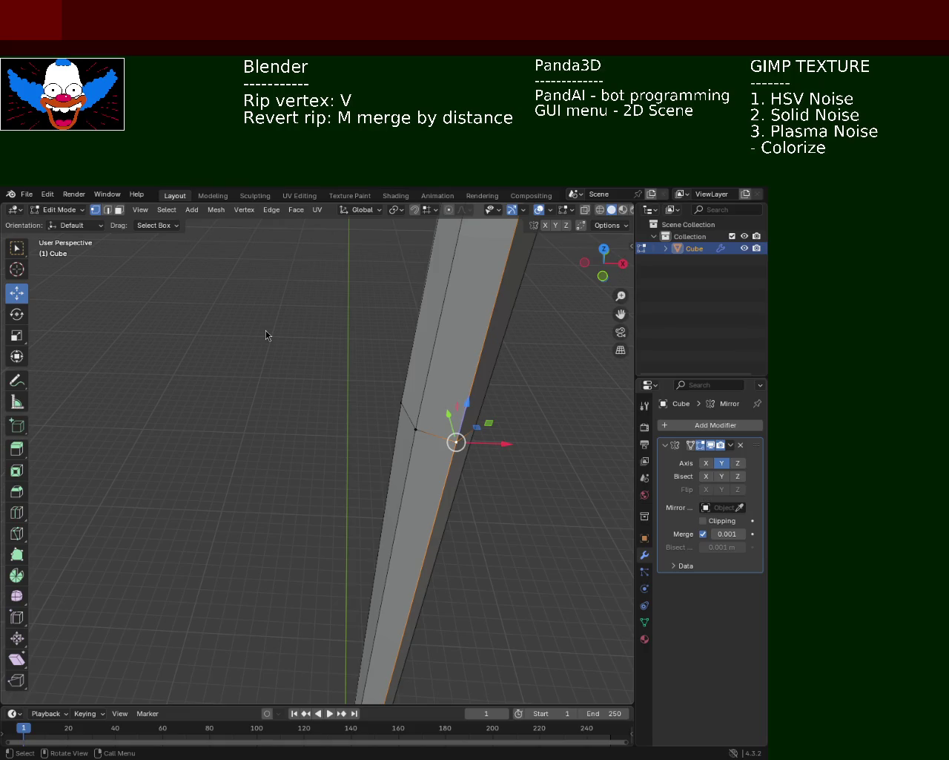
pyautogui.moveTo(445, 382)
pyautogui.mouseDown(button='middle')
pyautogui.moveTo(330, 399)
pyautogui.moveTo(424, 464)
pyautogui.mouseUp(button='middle')
pyautogui.press('g')
pyautogui.press('y')
pyautogui.click(330, 400)
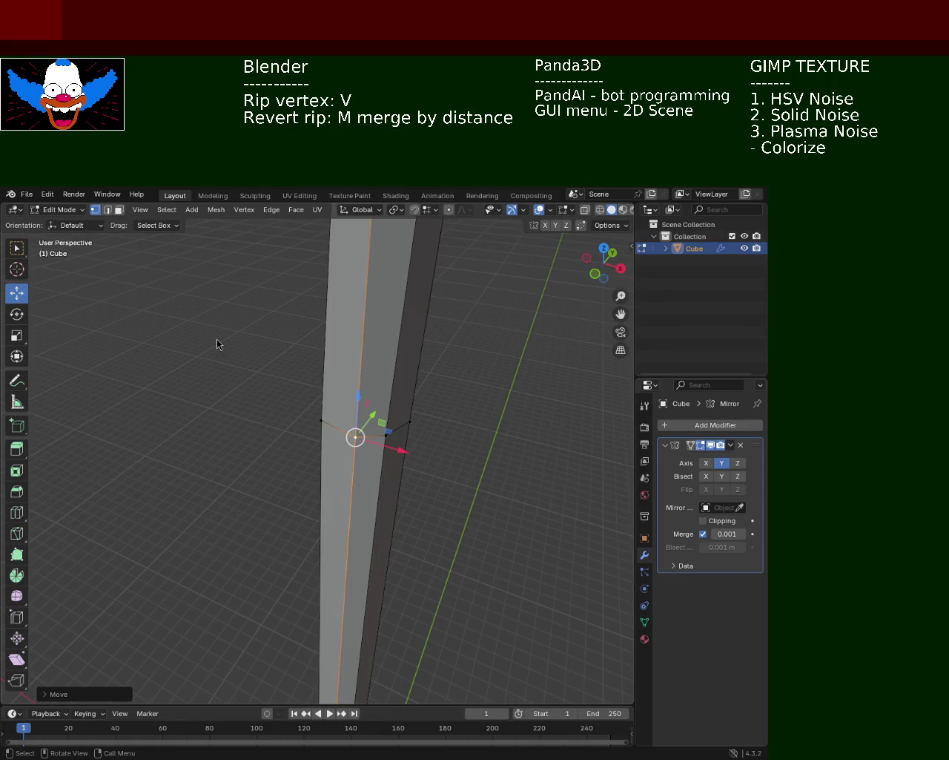
pyautogui.moveTo(398, 367)
pyautogui.mouseDown(button='middle')
pyautogui.moveTo(438, 371)
pyautogui.moveTo(247, 387)
pyautogui.mouseUp(button='middle')
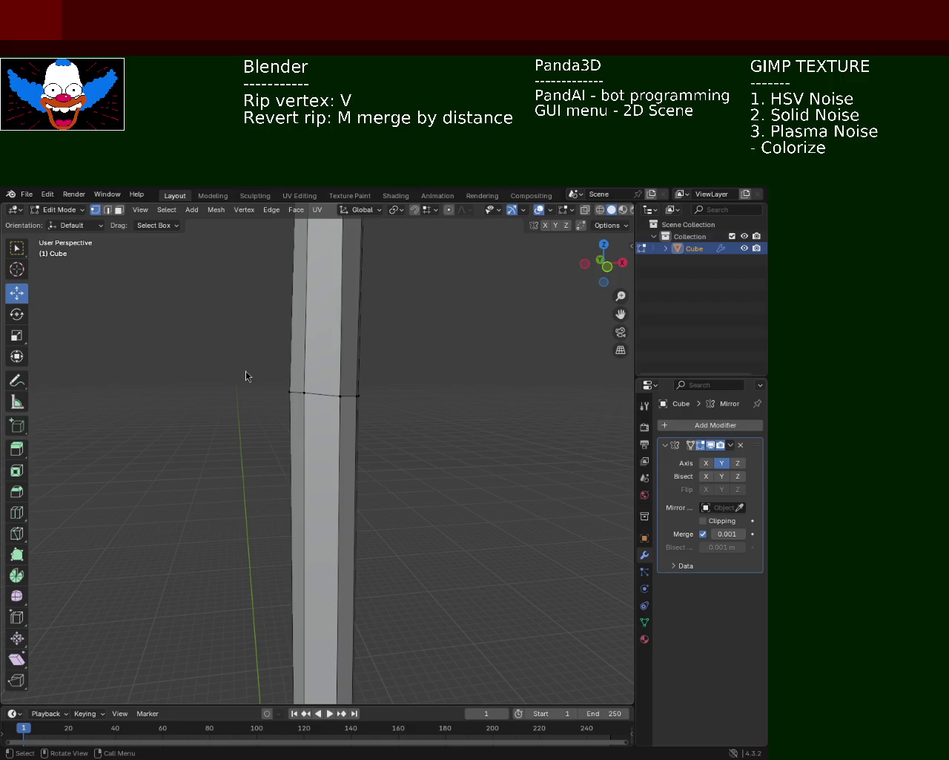
pyautogui.moveTo(401, 392)
pyautogui.mouseDown(button='middle')
pyautogui.moveTo(358, 364)
pyautogui.moveTo(299, 373)
pyautogui.moveTo(318, 371)
pyautogui.moveTo(326, 390)
pyautogui.moveTo(387, 393)
pyautogui.moveTo(341, 394)
pyautogui.mouseUp(button='middle')
# Move the pole's edge loop along Z and save the lamp-post file.
pyautogui.keyDown('alt'); pyautogui.click(326, 390); pyautogui.keyUp('alt')
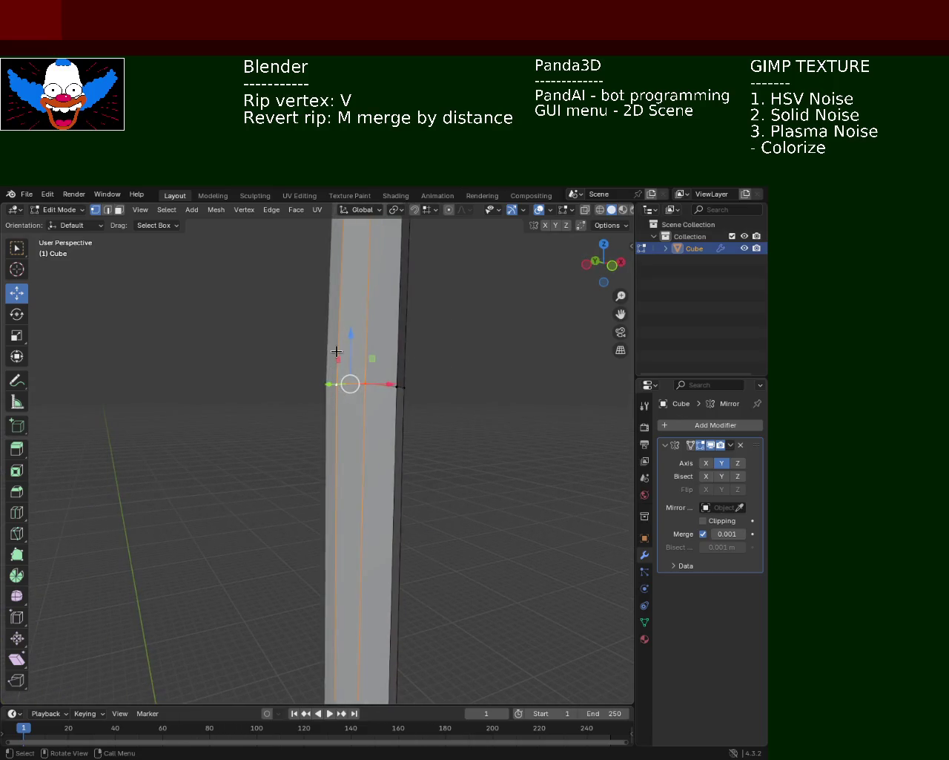
pyautogui.press('g')
pyautogui.press('z')
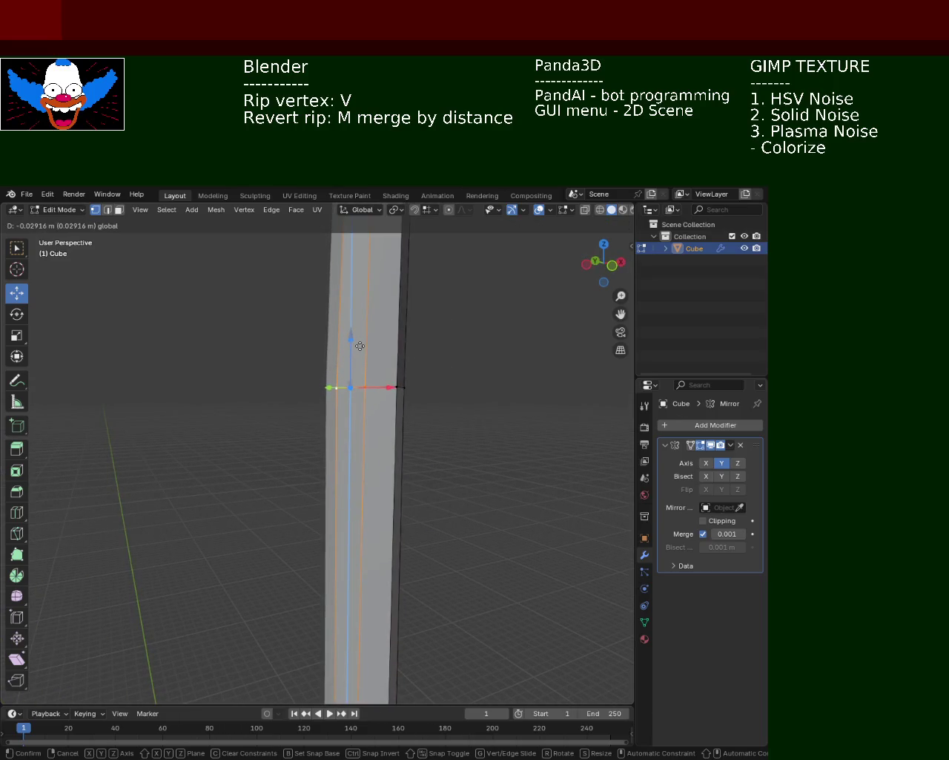
pyautogui.click(360, 342)
pyautogui.moveTo(416, 386); pyautogui.dragTo(371, 388, button='middle')
pyautogui.press('g')
pyautogui.click(342, 397)
pyautogui.hotkey('ctrl', 's')
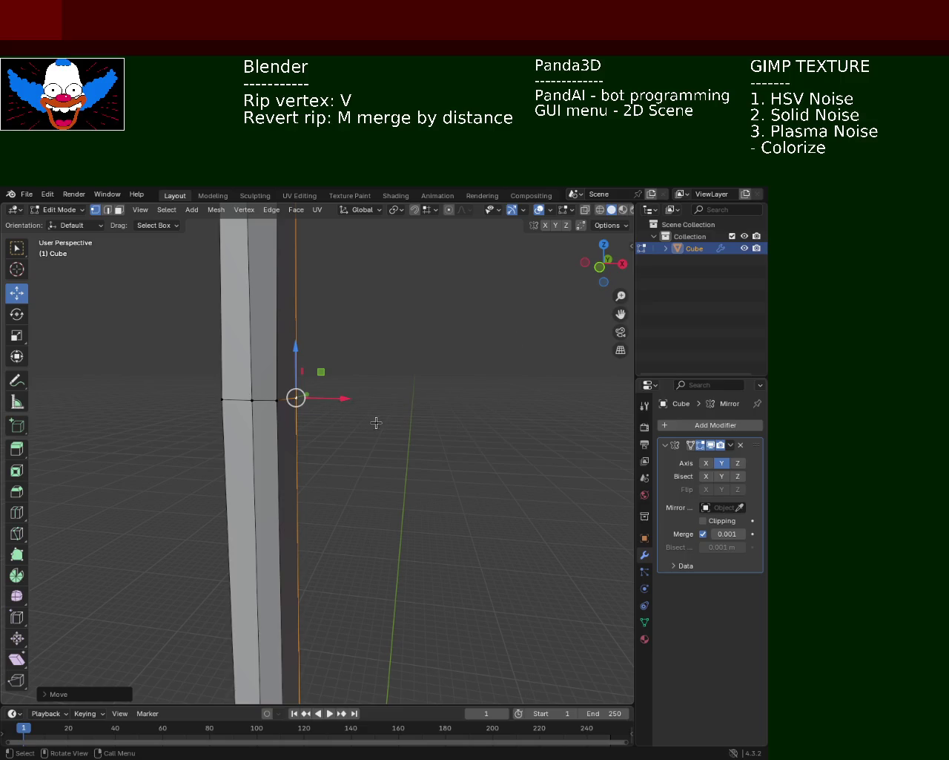
# Select a vertex at the bend, rip it along X, and cancel the move.
pyautogui.click(328, 338)
pyautogui.moveTo(328, 339); pyautogui.dragTo(407, 427, button='middle')
pyautogui.moveTo(409, 352)
pyautogui.mouseDown(button='middle')
pyautogui.moveTo(371, 333)
pyautogui.moveTo(414, 413)
pyautogui.moveTo(328, 568)
pyautogui.moveTo(333, 705)
pyautogui.moveTo(352, 289)
pyautogui.moveTo(359, 385)
pyautogui.moveTo(359, 371)
pyautogui.mouseUp(button='middle')
pyautogui.click(394, 322)
pyautogui.moveTo(394, 321); pyautogui.dragTo(325, 339, button='middle')
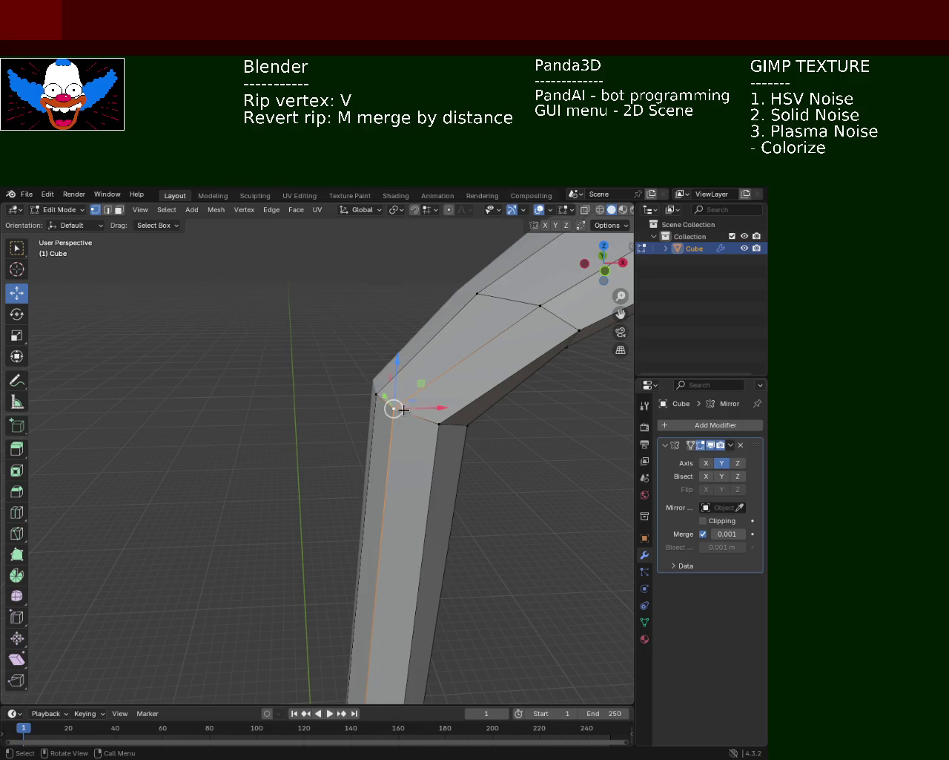
pyautogui.moveTo(470, 434)
pyautogui.keyDown('shift'); pyautogui.mouseDown(button='middle')
pyautogui.moveTo(391, 285)
pyautogui.moveTo(454, 369)
pyautogui.moveTo(337, 367)
pyautogui.mouseUp(button='middle'); pyautogui.keyUp('shift')
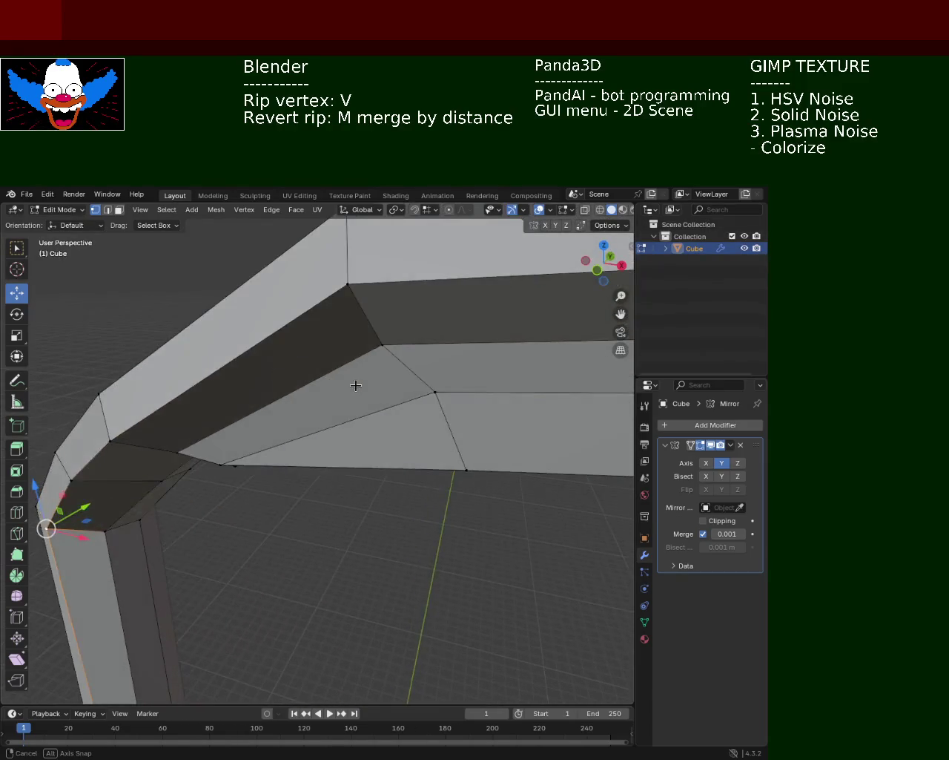
pyautogui.moveTo(337, 367); pyautogui.dragTo(419, 391, button='middle')
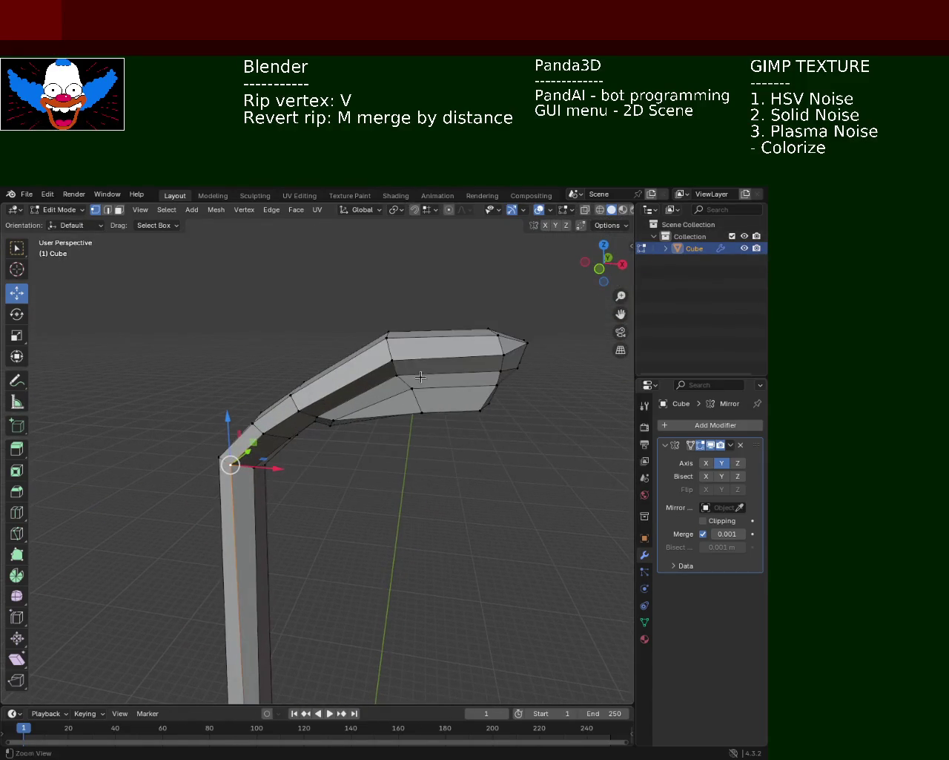
pyautogui.click(419, 392)
pyautogui.press('v')
pyautogui.press('x')
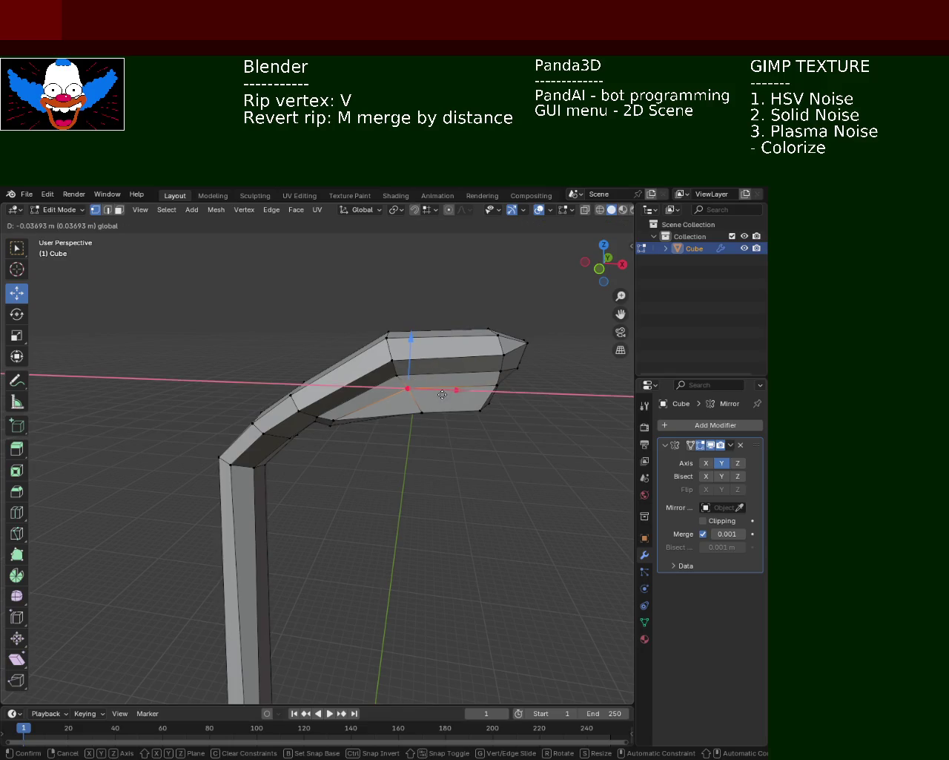
pyautogui.rightClick(442, 394)
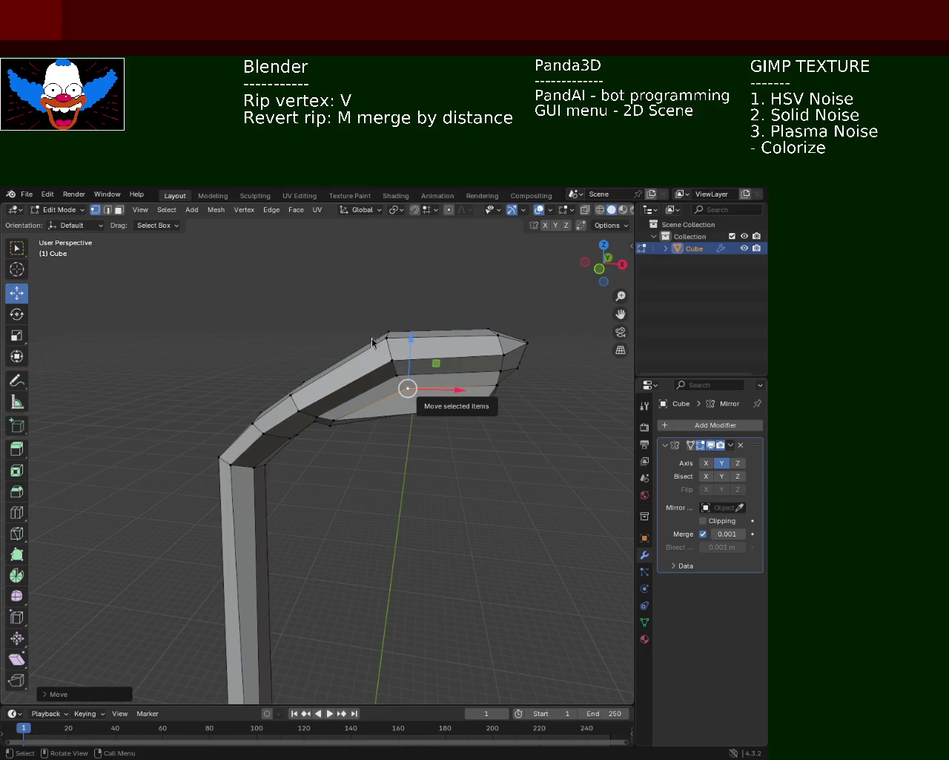
# Zoom in on the bend and nudge its corner vertex slightly along X.
pyautogui.moveTo(356, 442); pyautogui.dragTo(336, 401, button='middle')
pyautogui.scroll(1, 335, 400)
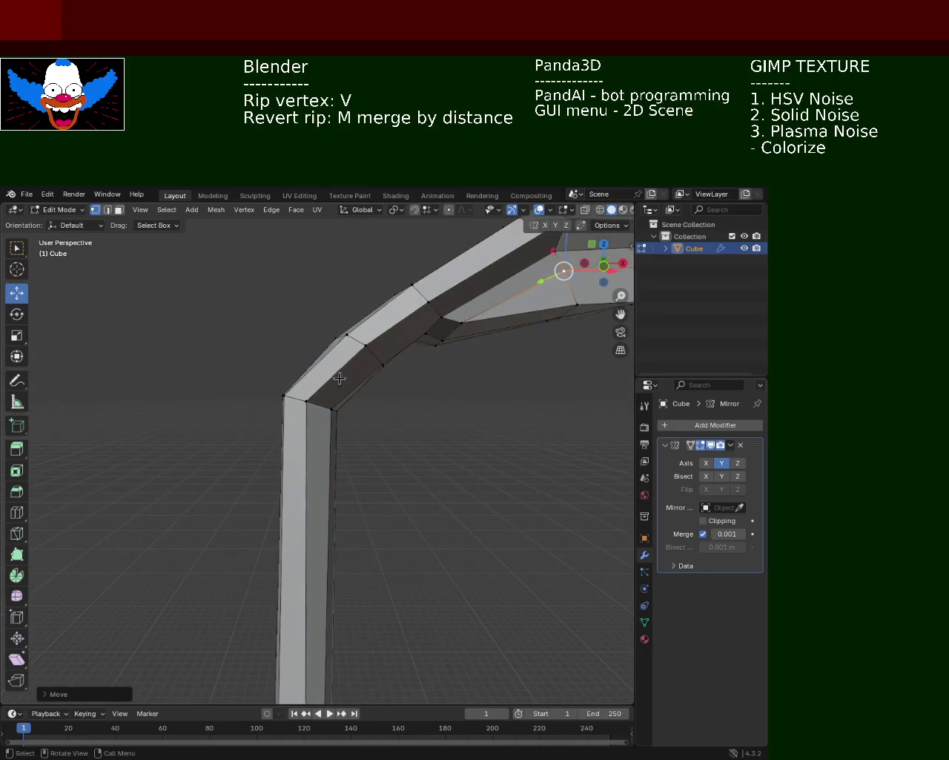
pyautogui.scroll(1, 345, 378)
pyautogui.scroll(1, 346, 377)
pyautogui.scroll(1, 368, 477)
pyautogui.click(320, 477)
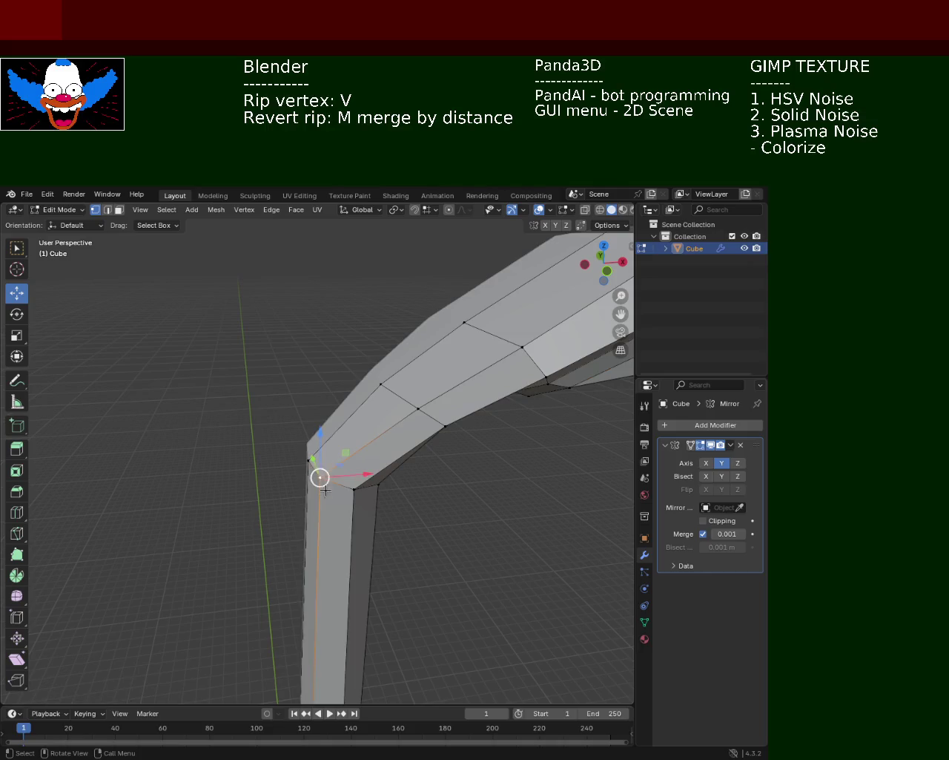
pyautogui.moveTo(366, 475); pyautogui.dragTo(375, 477)
pyautogui.moveTo(375, 477)
pyautogui.mouseDown(button='middle')
pyautogui.moveTo(415, 398)
pyautogui.moveTo(391, 345)
pyautogui.mouseUp(button='middle')
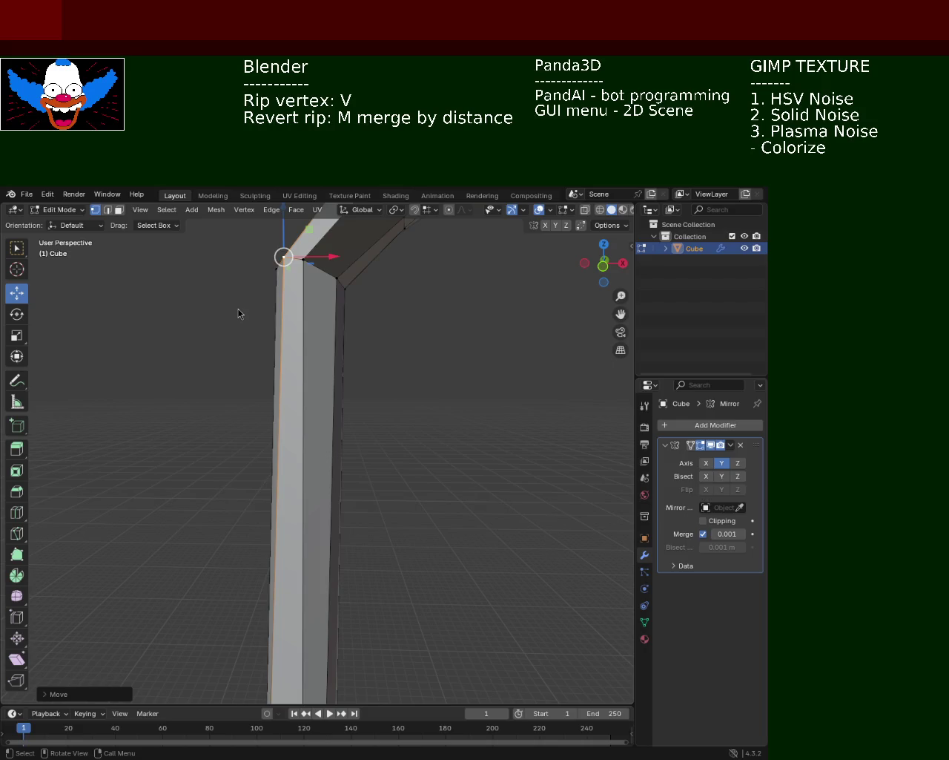
# Box-select the lamp head's top face and lower it slightly.
pyautogui.moveTo(377, 331); pyautogui.dragTo(363, 352, button='middle')
pyautogui.scroll(5, 362, 352)
pyautogui.moveTo(434, 431)
pyautogui.mouseDown(button='middle')
pyautogui.moveTo(319, 430)
pyautogui.moveTo(280, 398)
pyautogui.moveTo(364, 341)
pyautogui.moveTo(339, 326)
pyautogui.mouseUp(button='middle')
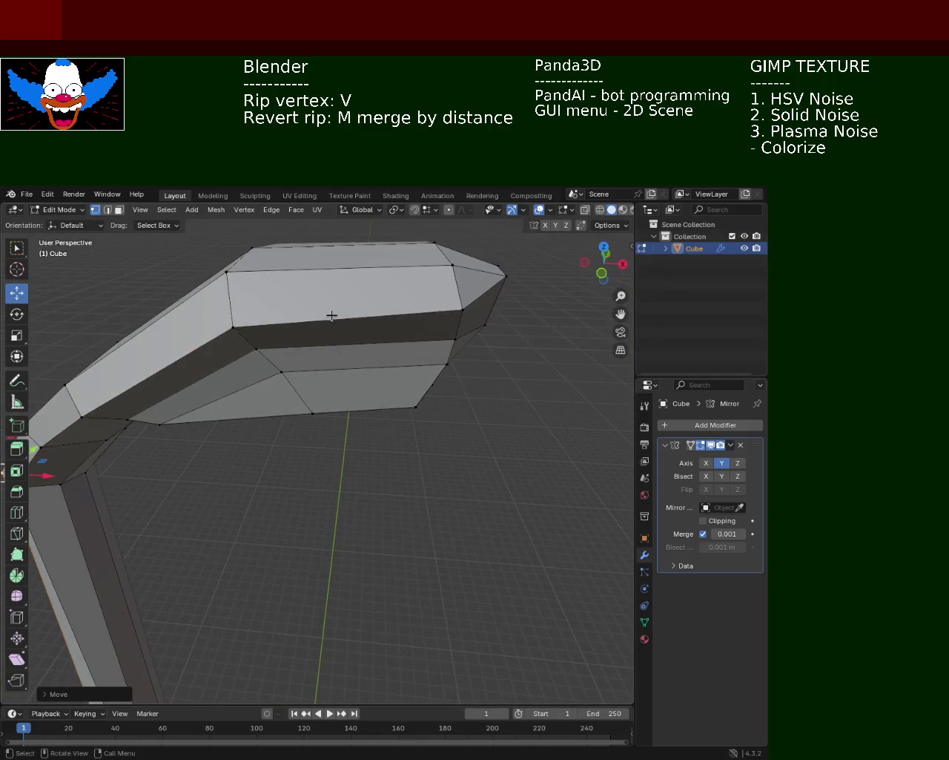
pyautogui.moveTo(221, 236); pyautogui.dragTo(454, 276)
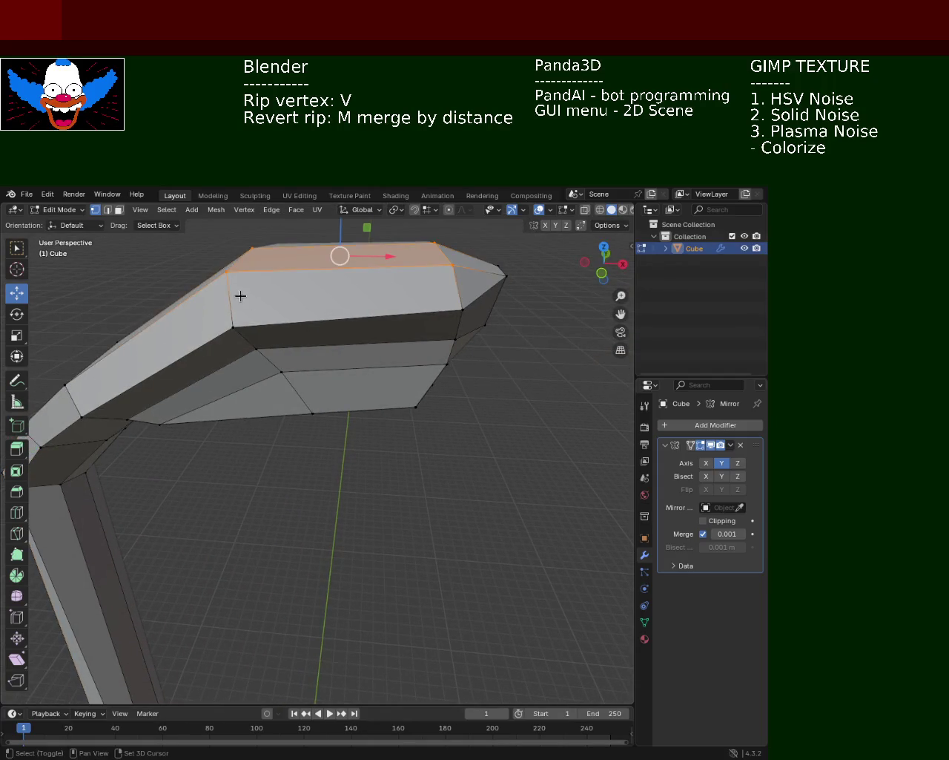
pyautogui.moveTo(339, 227)
pyautogui.mouseDown()
pyautogui.moveTo(338, 237)
pyautogui.moveTo(339, 228)
pyautogui.mouseUp()
pyautogui.click(503, 271)
pyautogui.moveTo(508, 248)
pyautogui.mouseDown()
pyautogui.moveTo(507, 269)
pyautogui.moveTo(196, 293)
pyautogui.mouseUp()
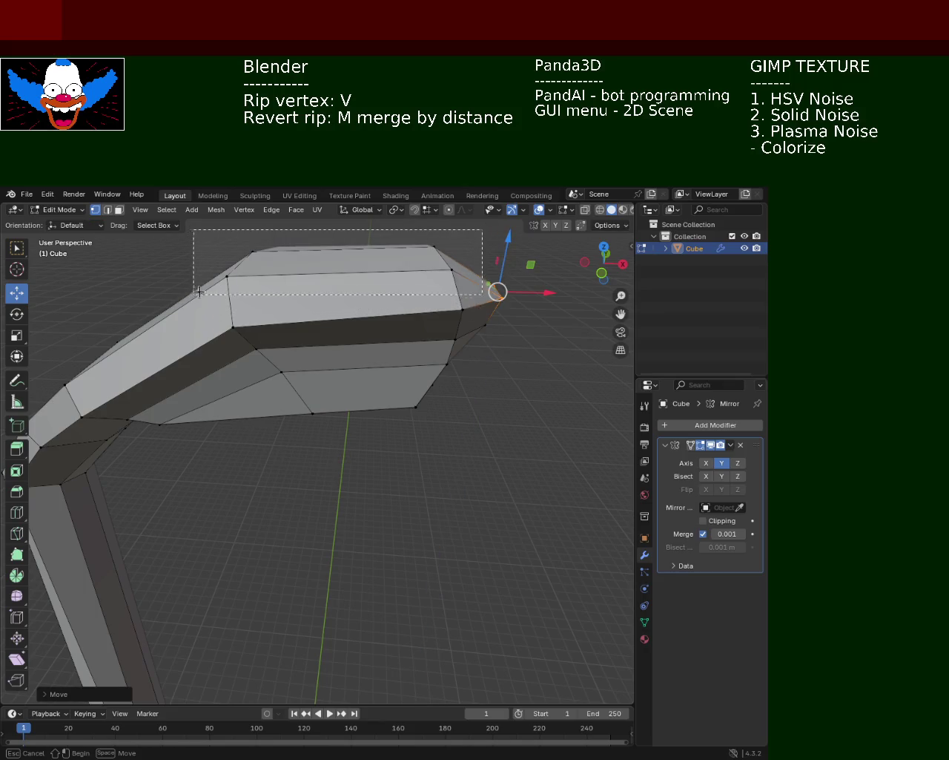
pyautogui.moveTo(339, 226); pyautogui.dragTo(339, 245)
# Orbit out to view the whole lamp post and its bend from another angle.
pyautogui.moveTo(414, 435)
pyautogui.mouseDown(button='middle')
pyautogui.moveTo(334, 328)
pyautogui.moveTo(305, 408)
pyautogui.moveTo(413, 420)
pyautogui.mouseUp(button='middle')
pyautogui.scroll(-5, 333, 328)
pyautogui.moveTo(403, 515); pyautogui.dragTo(398, 464, button='middle')
pyautogui.moveTo(316, 389)
pyautogui.mouseDown(button='middle')
pyautogui.moveTo(328, 413)
pyautogui.moveTo(373, 313)
pyautogui.moveTo(375, 378)
pyautogui.moveTo(360, 403)
pyautogui.moveTo(271, 380)
pyautogui.mouseUp(button='middle')
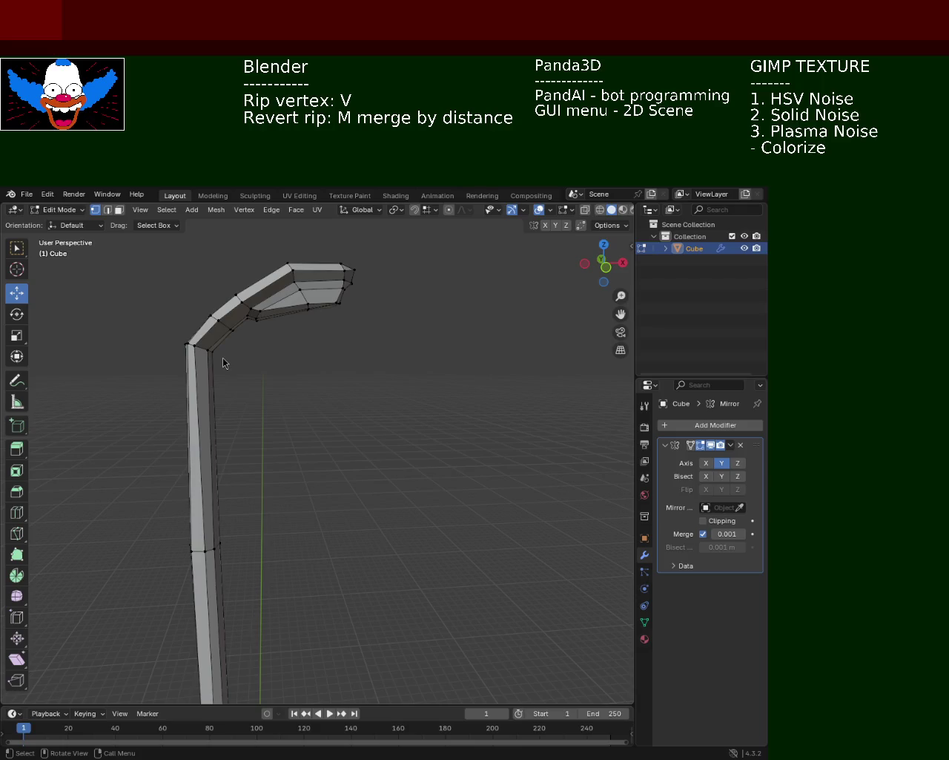
pyautogui.moveTo(247, 379)
pyautogui.mouseDown(button='middle')
pyautogui.moveTo(245, 394)
pyautogui.moveTo(299, 413)
pyautogui.mouseUp(button='middle')
# Move the pole's elbow vertex along X with G X and confirm its new position.
pyautogui.click(304, 400)
pyautogui.press('g')
pyautogui.press('x')
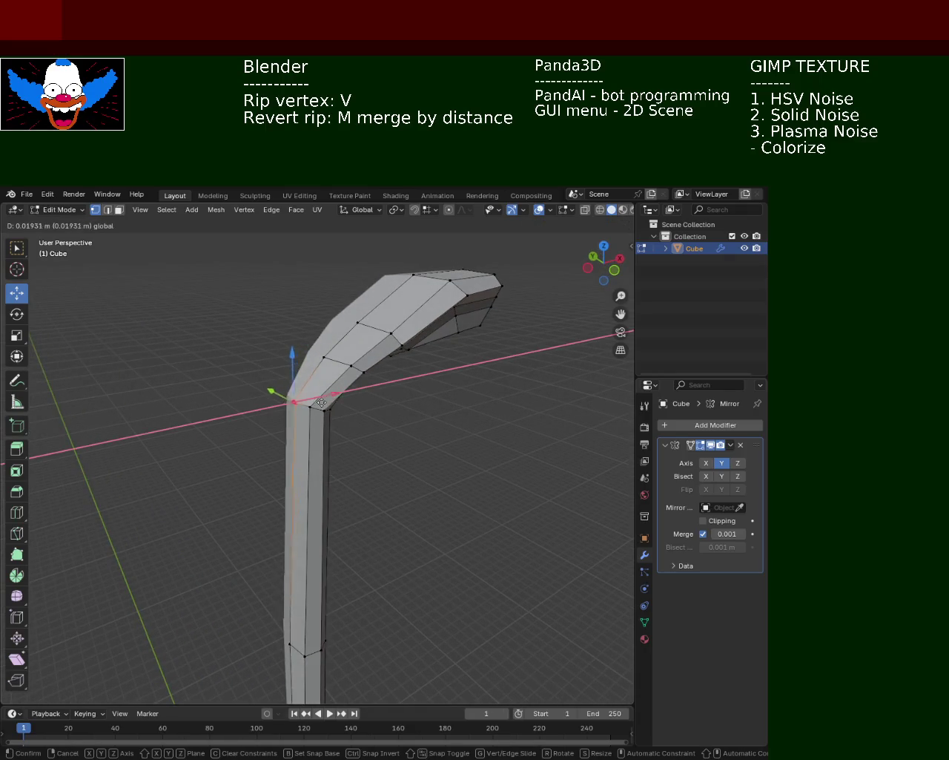
pyautogui.click(327, 403)
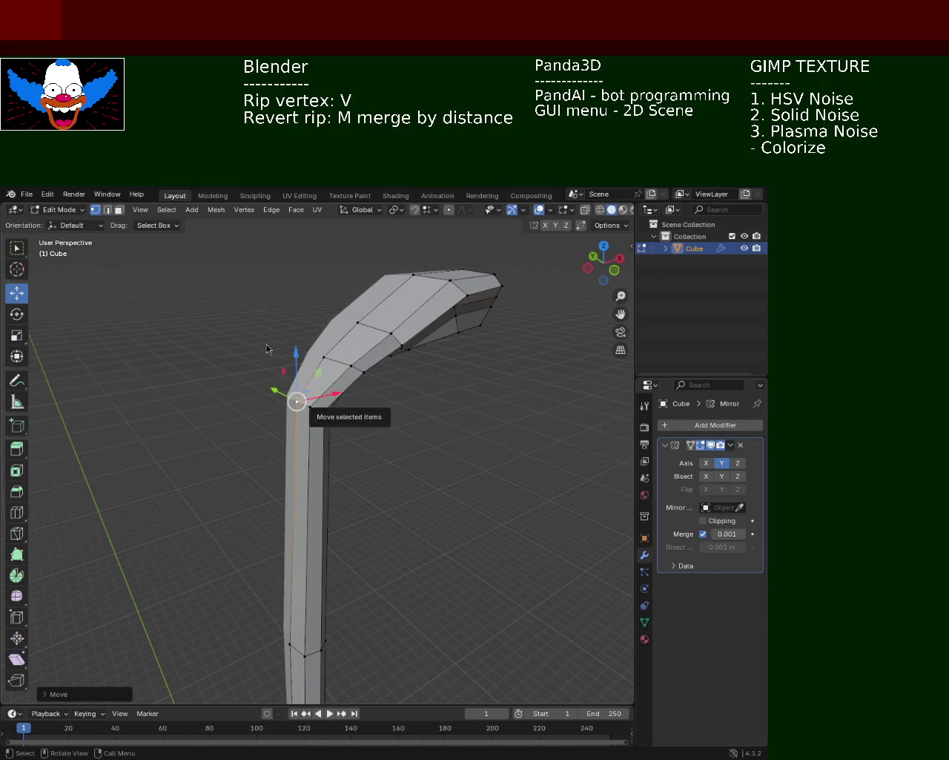
pyautogui.moveTo(363, 496)
pyautogui.mouseDown(button='middle')
pyautogui.moveTo(293, 481)
pyautogui.moveTo(316, 475)
pyautogui.moveTo(301, 483)
pyautogui.moveTo(325, 492)
pyautogui.mouseUp(button='middle')
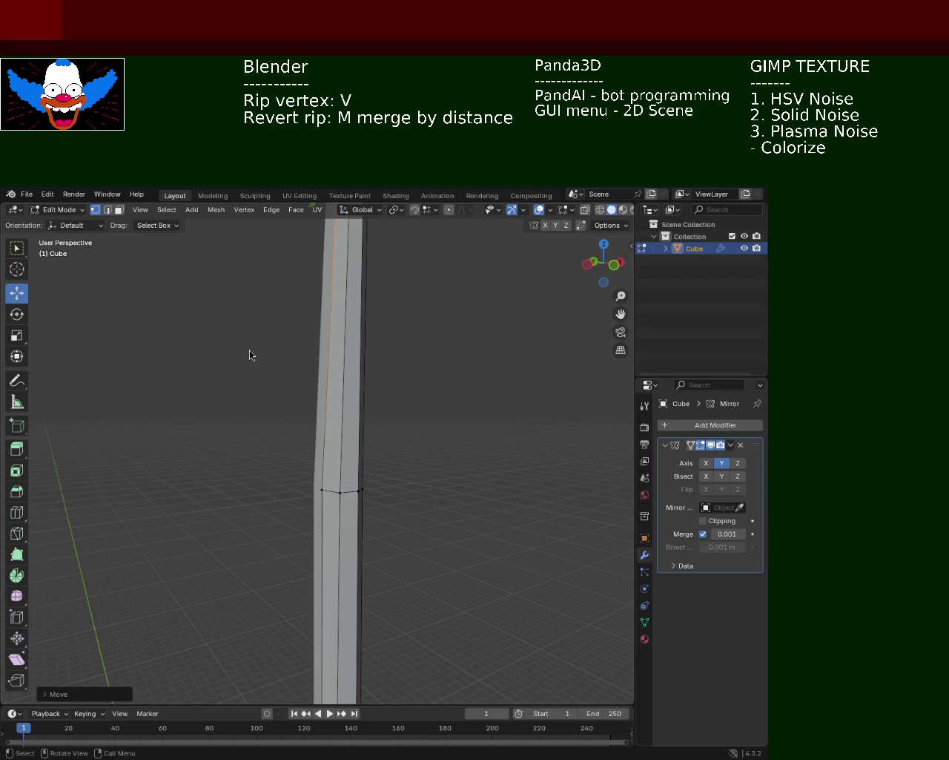
# Box-select the pole's edge loop, scale it down, and shift it along Y.
pyautogui.moveTo(494, 401)
pyautogui.mouseDown(button='middle')
pyautogui.moveTo(401, 424)
pyautogui.moveTo(452, 422)
pyautogui.mouseUp(button='middle')
pyautogui.moveTo(392, 420); pyautogui.dragTo(504, 459)
pyautogui.moveTo(506, 454)
pyautogui.mouseDown(button='middle')
pyautogui.moveTo(351, 465)
pyautogui.moveTo(480, 448)
pyautogui.moveTo(413, 451)
pyautogui.mouseUp(button='middle')
pyautogui.moveTo(349, 452); pyautogui.dragTo(186, 513)
pyautogui.moveTo(322, 496); pyautogui.dragTo(377, 481, button='middle')
pyautogui.moveTo(437, 443)
pyautogui.mouseDown(button='middle')
pyautogui.moveTo(405, 434)
pyautogui.moveTo(433, 455)
pyautogui.mouseUp(button='middle')
pyautogui.moveTo(420, 514)
pyautogui.mouseDown(button='middle')
pyautogui.moveTo(420, 408)
pyautogui.moveTo(388, 441)
pyautogui.moveTo(447, 469)
pyautogui.moveTo(388, 471)
pyautogui.mouseUp(button='middle')
pyautogui.press('s')
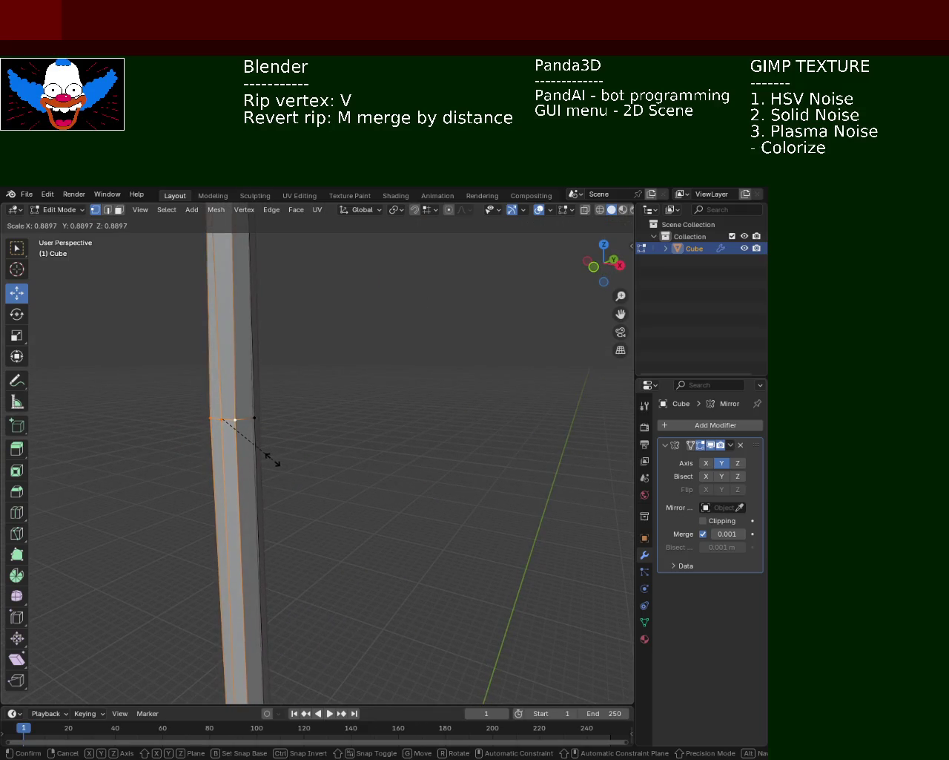
pyautogui.click(273, 459)
pyautogui.press('g')
pyautogui.press('y')
pyautogui.click(265, 411)
# Scale the edge loop down to about half size and shift it along Y again.
pyautogui.moveTo(265, 412); pyautogui.dragTo(424, 502, button='middle')
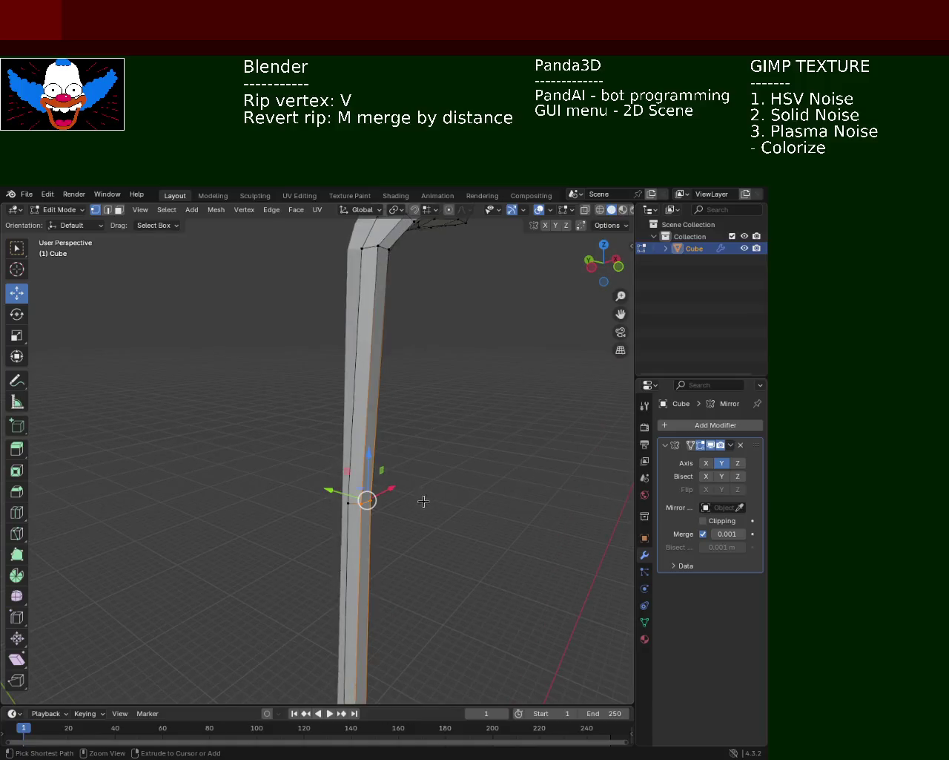
pyautogui.press('s')
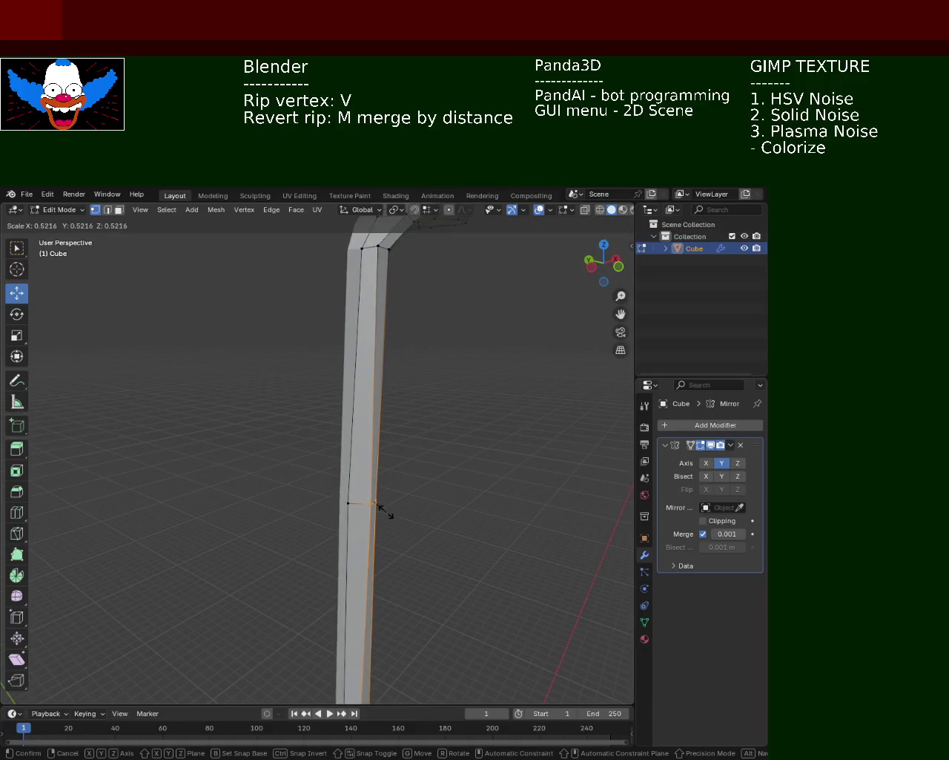
pyautogui.click(386, 510)
pyautogui.press('g')
pyautogui.press('y')
pyautogui.click(355, 497)
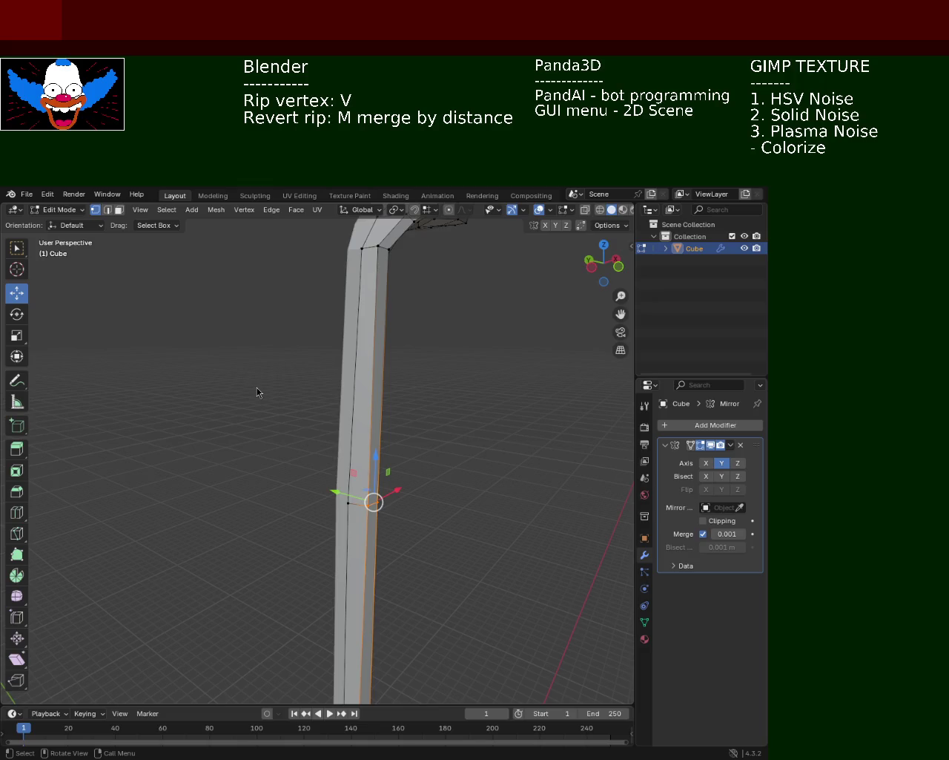
pyautogui.scroll(-3, 426, 361)
# Select two vertices at the pole's bend and slide them along X.
pyautogui.scroll(2, 405, 347)
pyautogui.scroll(3, 376, 409)
pyautogui.moveTo(401, 371)
pyautogui.mouseDown(button='middle')
pyautogui.moveTo(417, 442)
pyautogui.moveTo(278, 369)
pyautogui.moveTo(343, 462)
pyautogui.mouseUp(button='middle')
pyautogui.click(367, 447)
pyautogui.click(391, 418)
pyautogui.moveTo(318, 368)
pyautogui.mouseDown()
pyautogui.moveTo(339, 380)
pyautogui.moveTo(332, 376)
pyautogui.mouseUp()
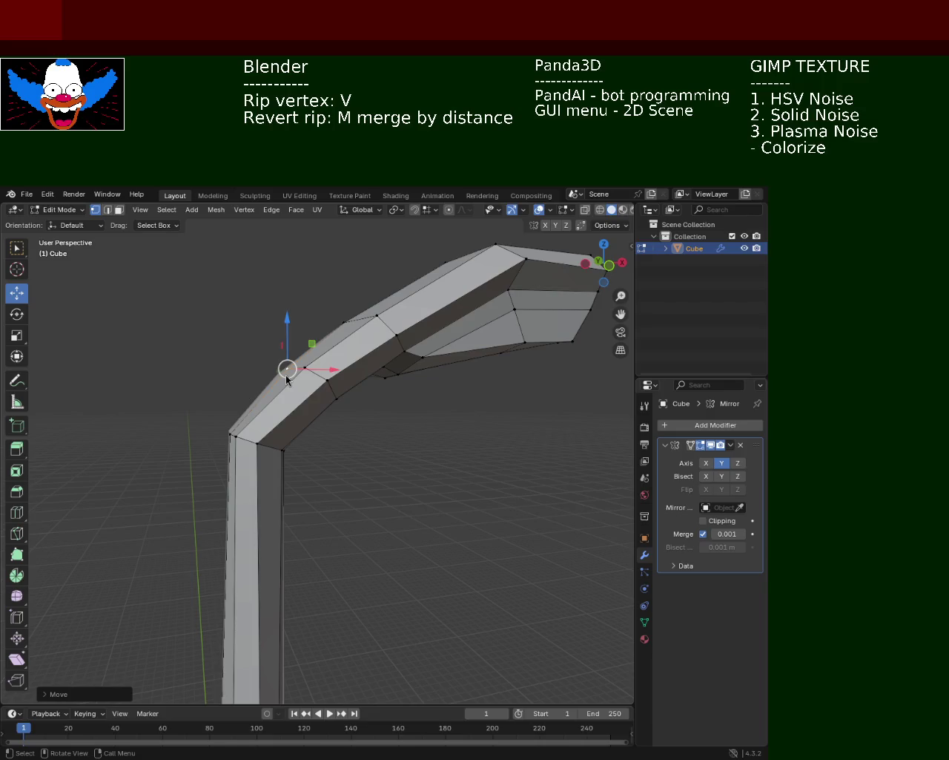
# Select the outer corner vertex of the elbow and reposition it.
pyautogui.click(280, 439)
pyautogui.click(281, 438)
pyautogui.press('g')
pyautogui.click(270, 469)
# Box-select the inner corner vertex and move it along Z to a new height.
pyautogui.click(289, 448)
pyautogui.click(284, 448)
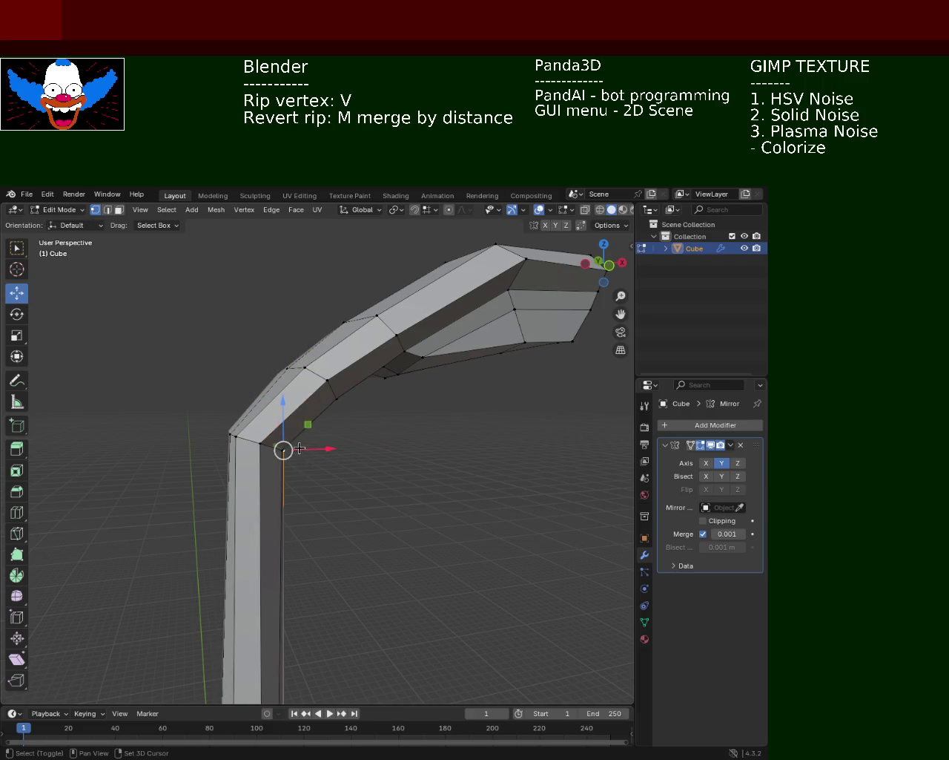
pyautogui.moveTo(355, 487); pyautogui.dragTo(286, 435)
pyautogui.click(373, 489)
pyautogui.moveTo(373, 489); pyautogui.dragTo(276, 439)
pyautogui.press('g')
pyautogui.press('z')
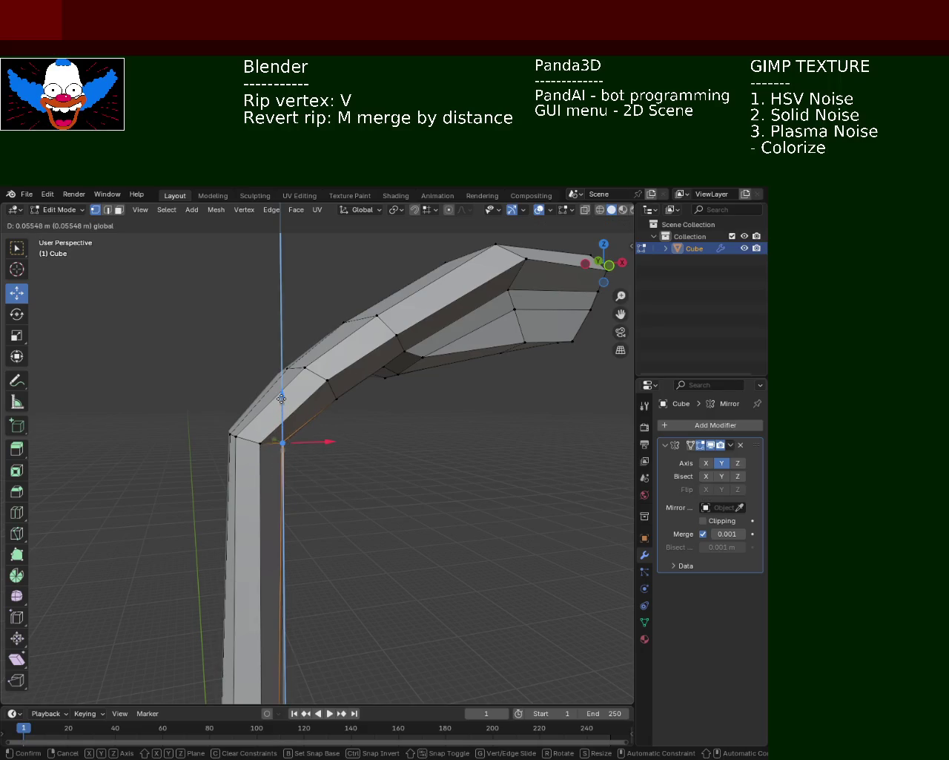
pyautogui.click(282, 393)
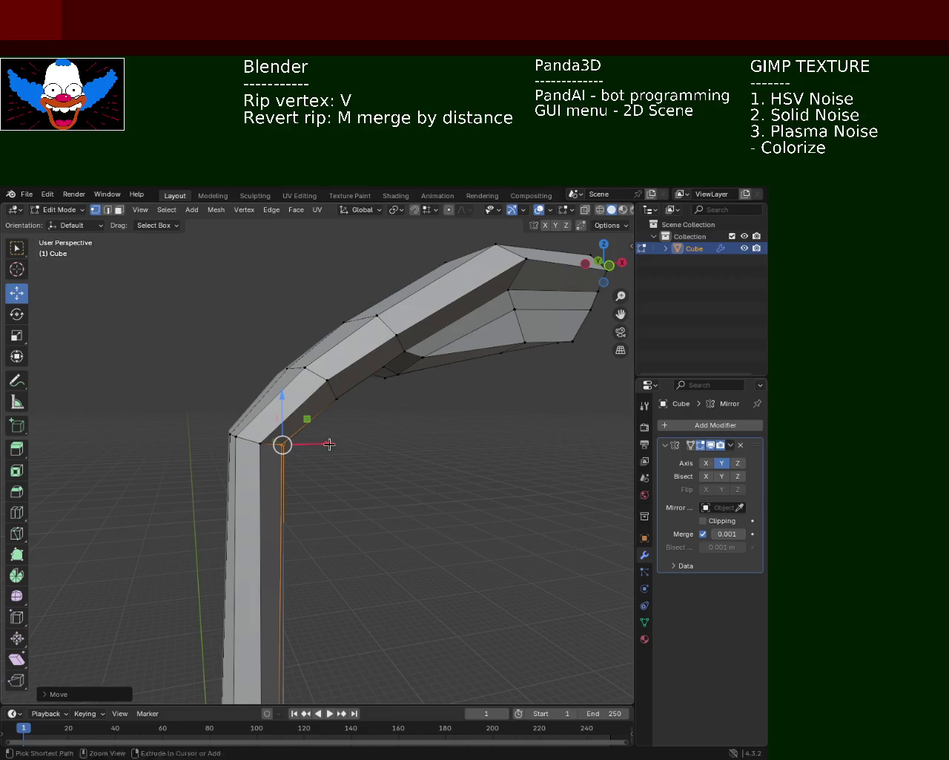
# Raise another corner vertex at the bend along the Z axis.
pyautogui.scroll(3, 326, 405)
pyautogui.scroll(2, 296, 422)
pyautogui.click(250, 436)
pyautogui.press('g')
pyautogui.press('z')
pyautogui.click(257, 410)
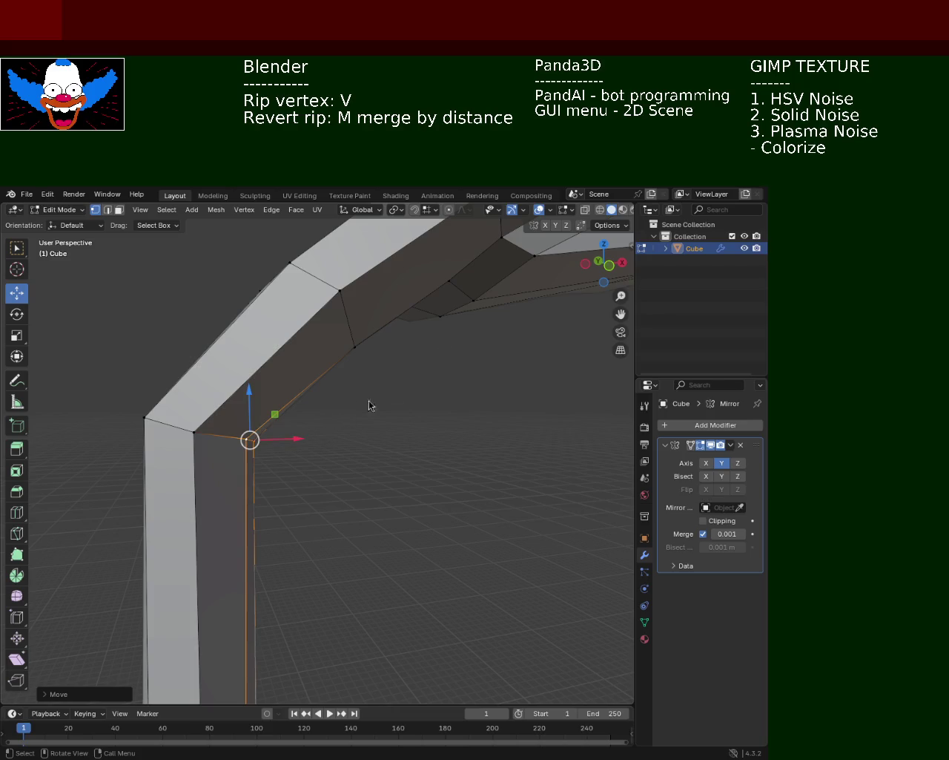
# Select the corner vertex at the bend and move it along X.
pyautogui.moveTo(384, 395)
pyautogui.mouseDown(button='middle')
pyautogui.moveTo(432, 458)
pyautogui.moveTo(353, 415)
pyautogui.moveTo(364, 432)
pyautogui.moveTo(331, 423)
pyautogui.moveTo(305, 337)
pyautogui.moveTo(318, 350)
pyautogui.moveTo(310, 324)
pyautogui.mouseUp(button='middle')
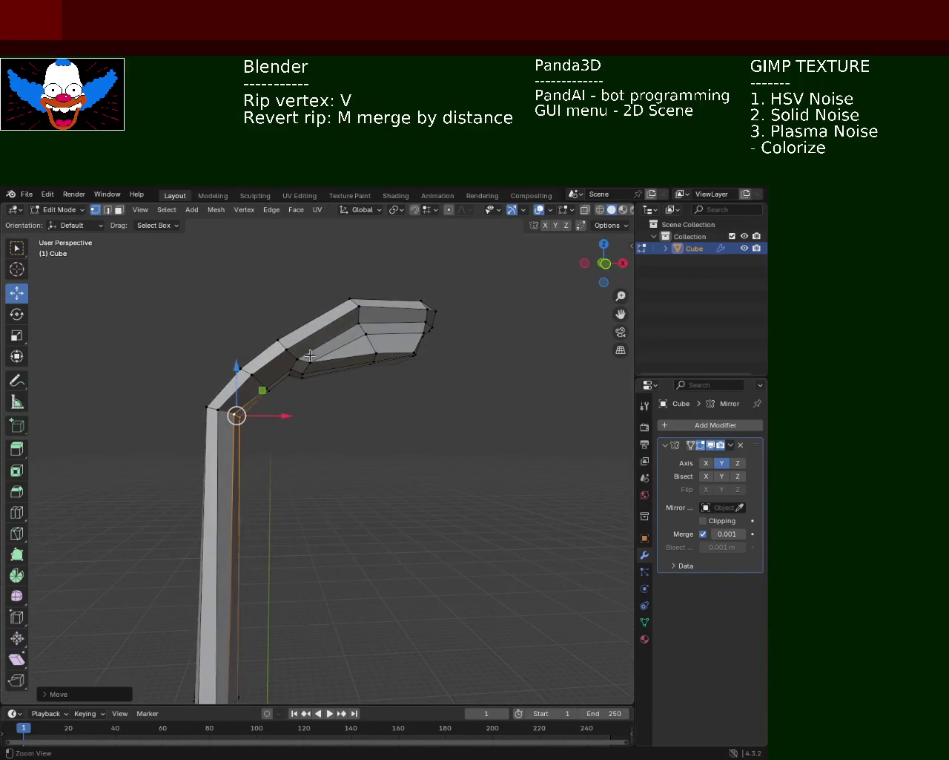
pyautogui.keyDown('shift'); pyautogui.moveTo(320, 384); pyautogui.dragTo(345, 409, button='middle'); pyautogui.keyUp('shift')
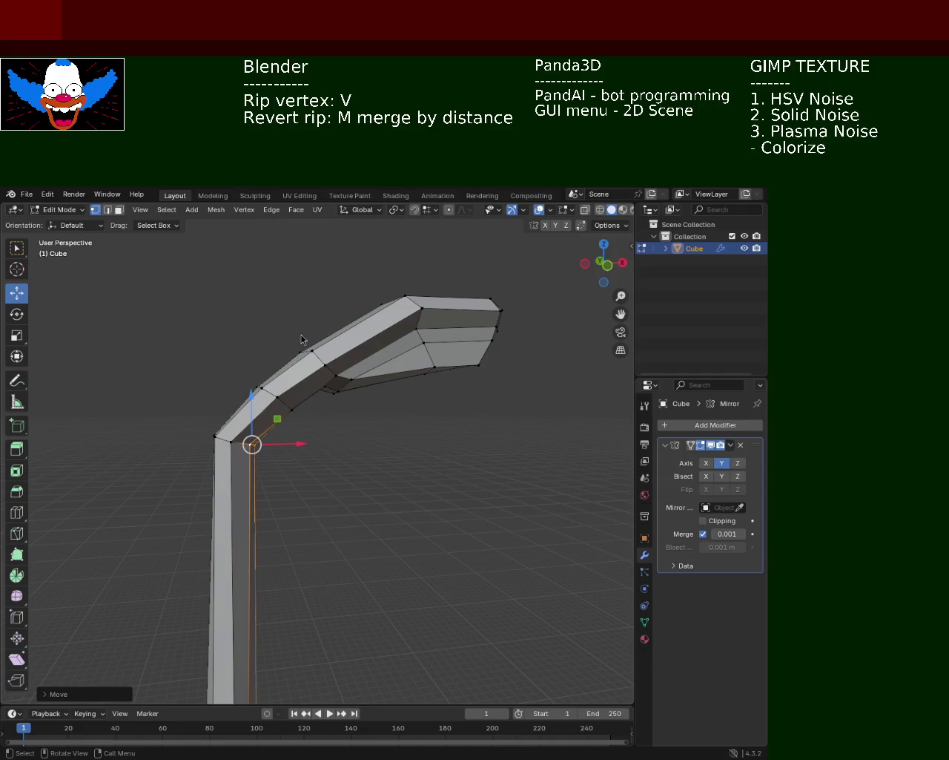
pyautogui.moveTo(444, 329)
pyautogui.mouseDown(button='middle')
pyautogui.moveTo(298, 461)
pyautogui.moveTo(335, 367)
pyautogui.mouseUp(button='middle')
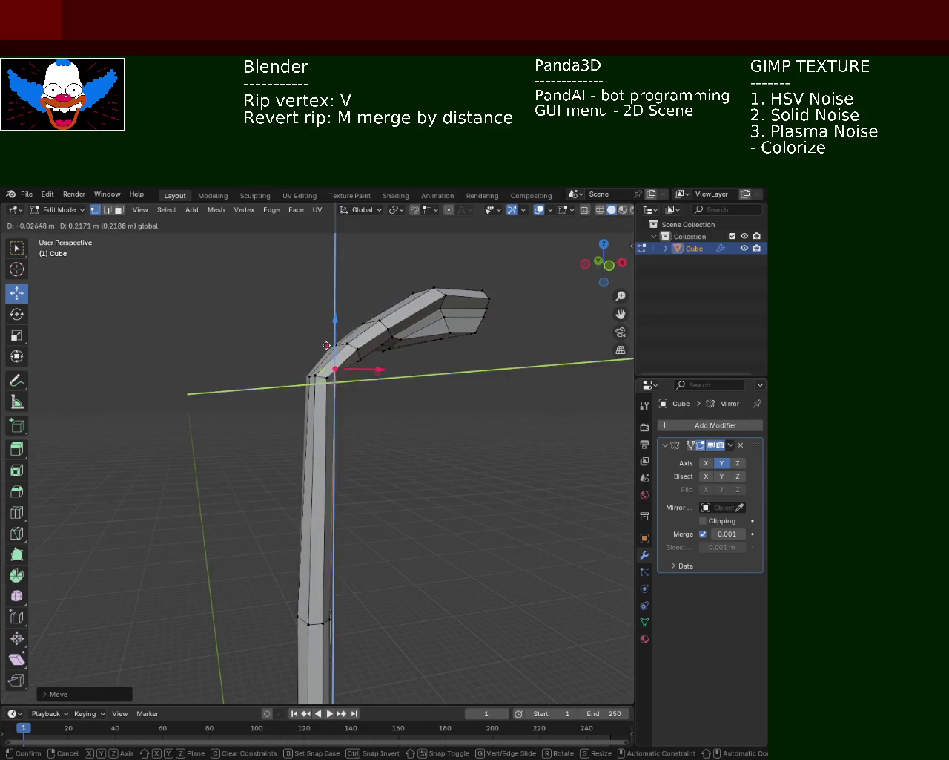
pyautogui.scroll(2, 334, 367)
pyautogui.scroll(2, 304, 382)
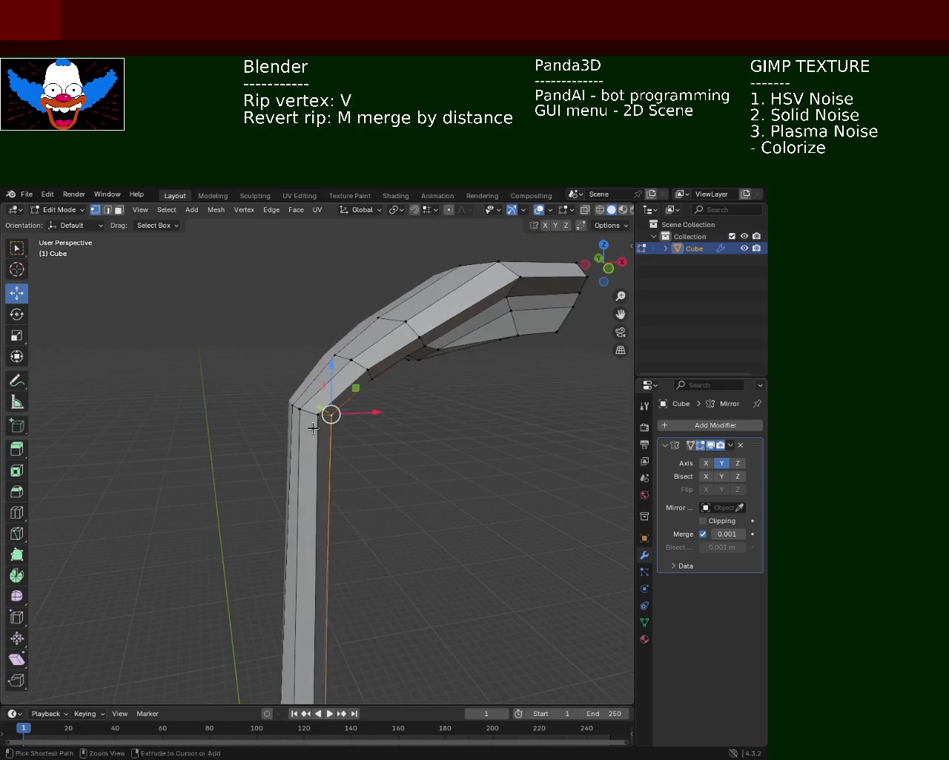
pyautogui.scroll(2, 278, 399)
pyautogui.click(293, 390)
pyautogui.press('g')
pyautogui.press('x')
pyautogui.click(297, 390)
# Undo that X move and rip the corner vertex off the bend with V.
pyautogui.hotkey('ctrl', 'z')
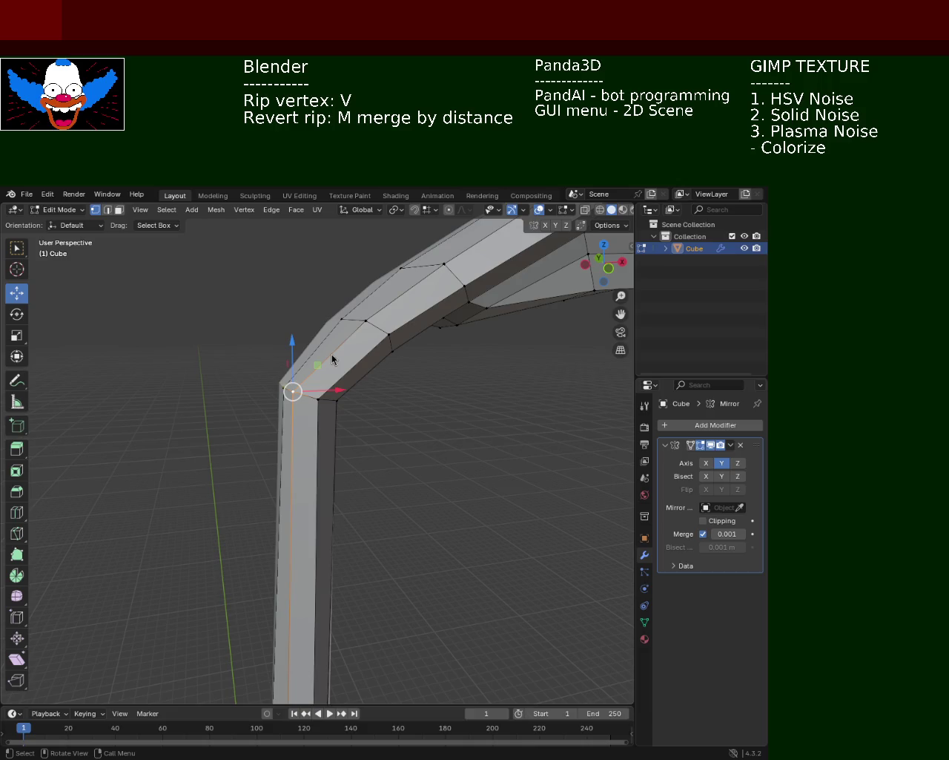
pyautogui.press('v')
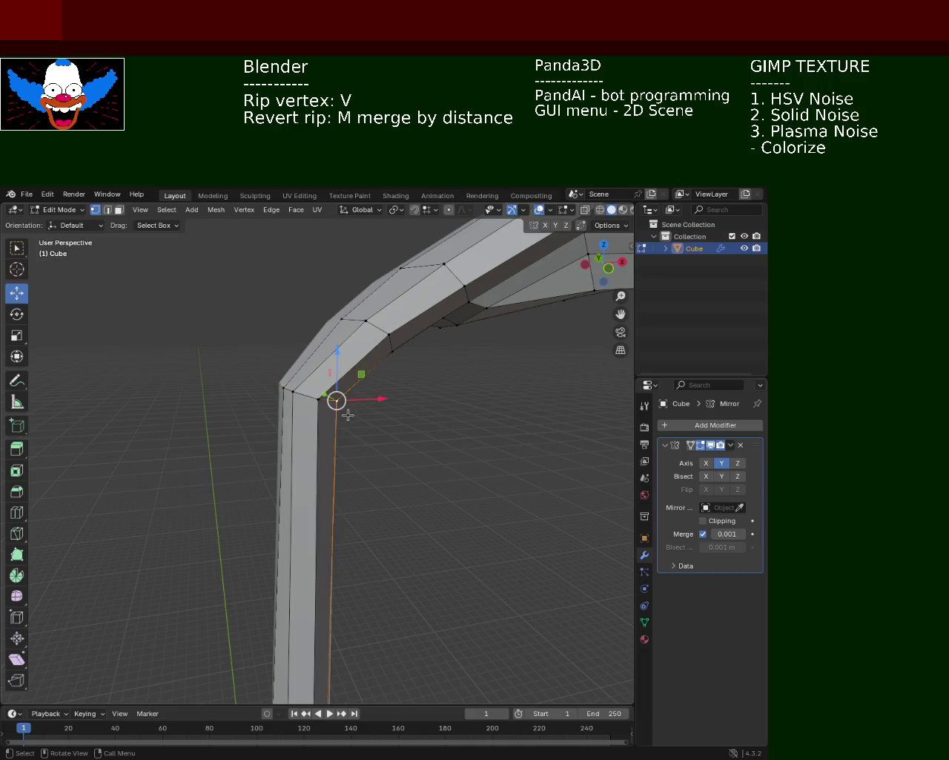
pyautogui.moveTo(379, 421)
pyautogui.mouseDown(button='middle')
pyautogui.moveTo(328, 445)
pyautogui.moveTo(351, 403)
pyautogui.moveTo(341, 368)
pyautogui.moveTo(358, 486)
pyautogui.moveTo(379, 457)
pyautogui.moveTo(318, 529)
pyautogui.moveTo(321, 492)
pyautogui.mouseUp(button='middle')
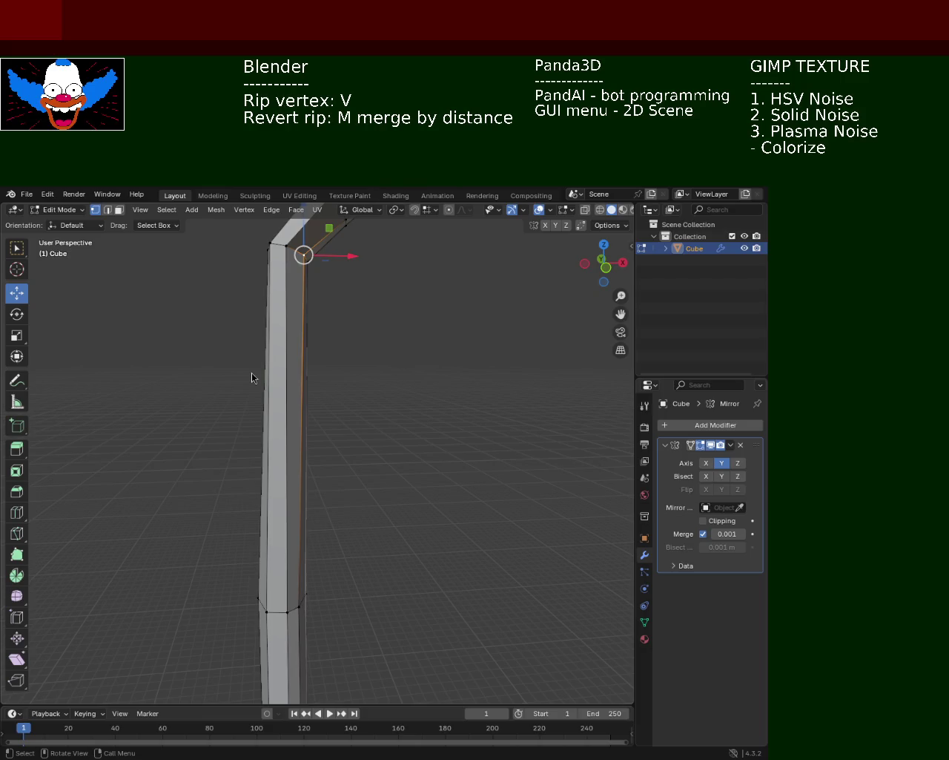
# Confirm the bend vertex's vertical raise along Z.
pyautogui.moveTo(311, 315)
pyautogui.keyDown('ctrl'); pyautogui.mouseDown(button='middle')
pyautogui.moveTo(349, 380)
pyautogui.moveTo(313, 394)
pyautogui.moveTo(339, 353)
pyautogui.mouseUp(button='middle'); pyautogui.keyUp('ctrl')
pyautogui.moveTo(339, 353); pyautogui.dragTo(339, 356)
pyautogui.click(339, 356)
# Move a vertex on the pole's upright leg along X, then slide it along Y.
pyautogui.moveTo(427, 322); pyautogui.dragTo(347, 350, button='middle')
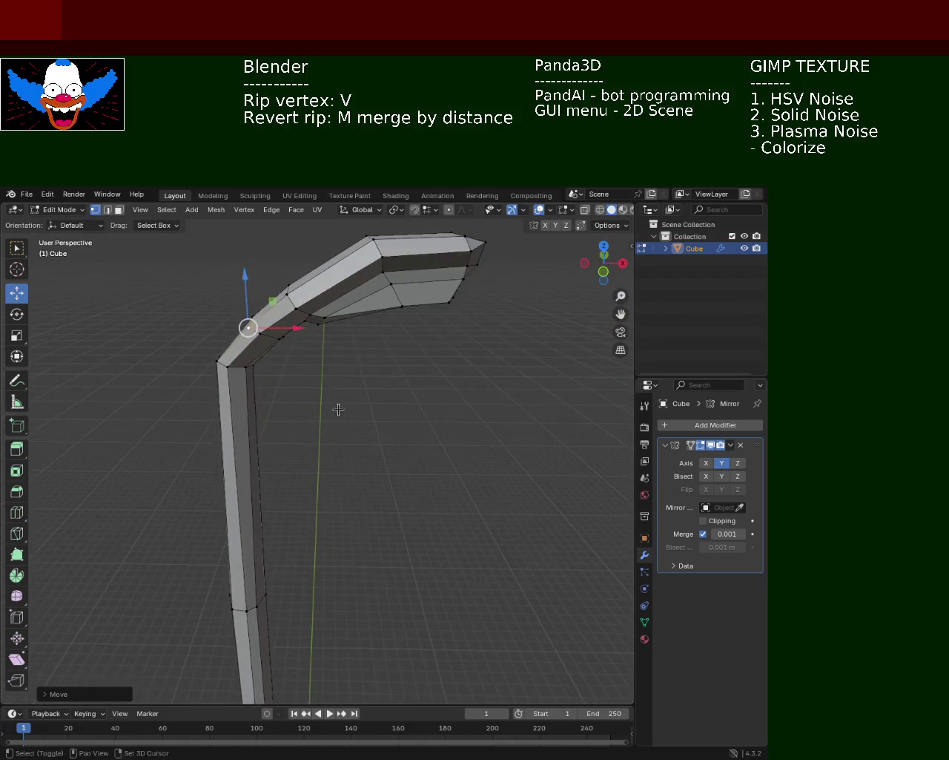
pyautogui.moveTo(346, 350)
pyautogui.mouseDown(button='middle')
pyautogui.moveTo(367, 387)
pyautogui.moveTo(398, 365)
pyautogui.mouseUp(button='middle')
pyautogui.click(367, 384)
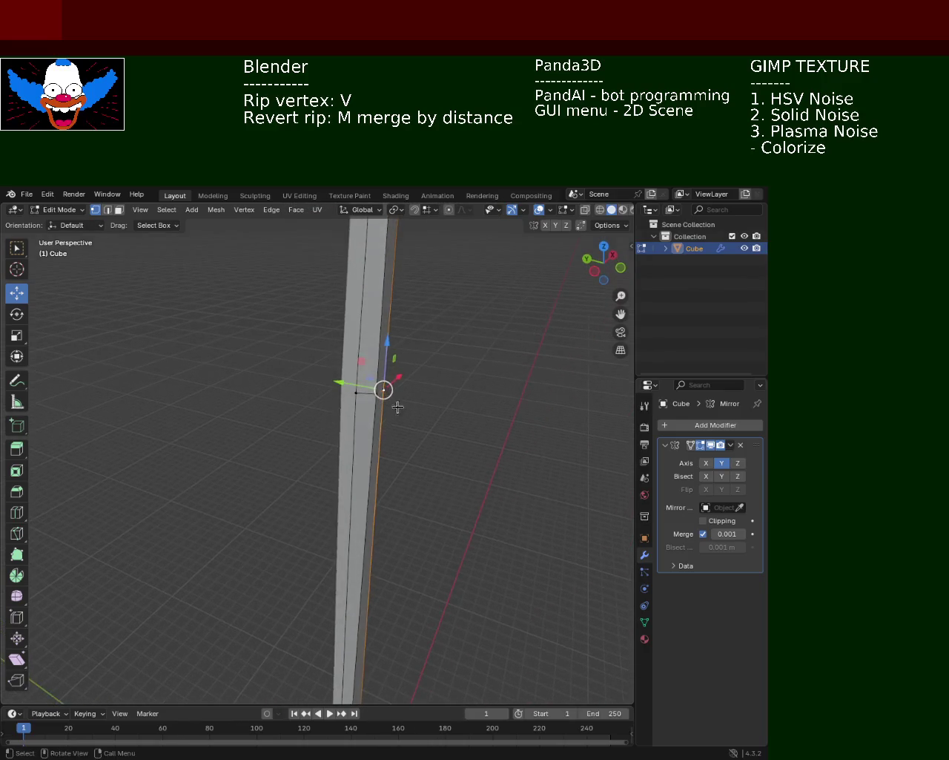
pyautogui.click(398, 365)
pyautogui.press('g')
pyautogui.press('x')
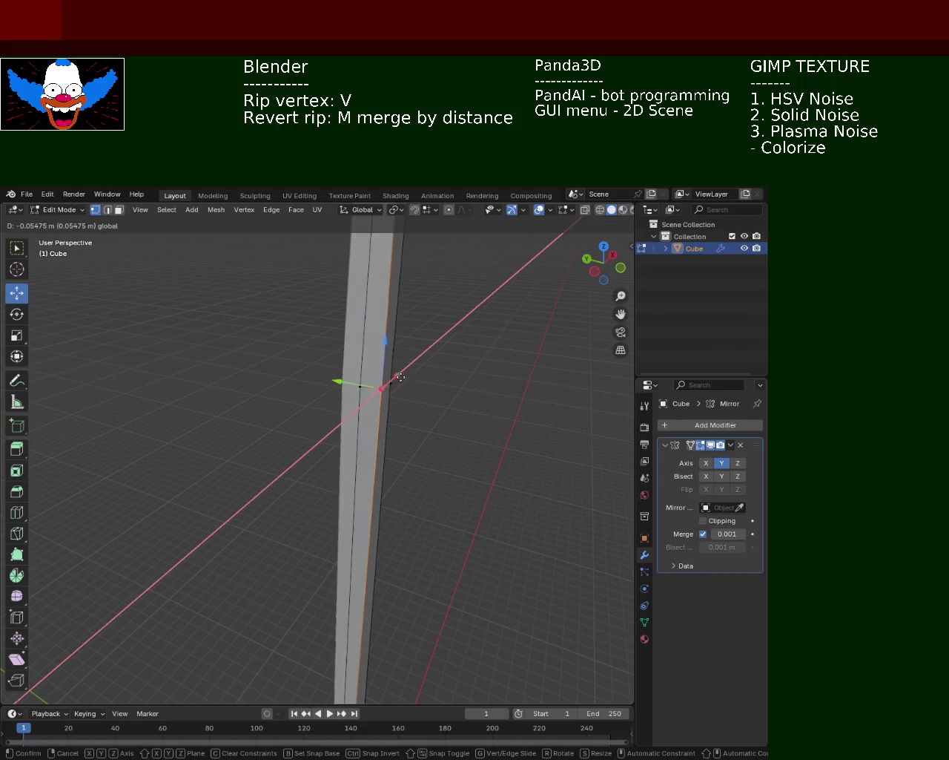
pyautogui.click(401, 376)
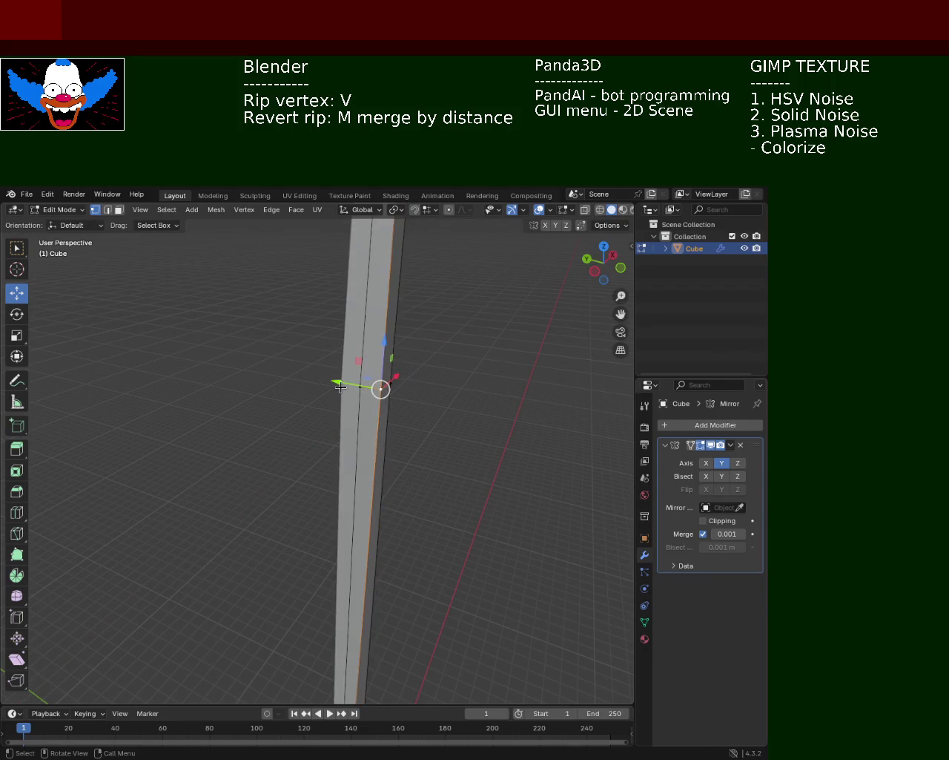
pyautogui.moveTo(340, 386); pyautogui.dragTo(428, 434)
# Select two vertices on the pole and orbit until the pole stands upright.
pyautogui.moveTo(428, 435)
pyautogui.mouseDown(button='middle')
pyautogui.moveTo(333, 350)
pyautogui.moveTo(309, 387)
pyautogui.moveTo(318, 386)
pyautogui.mouseUp(button='middle')
pyautogui.scroll(5, 329, 356)
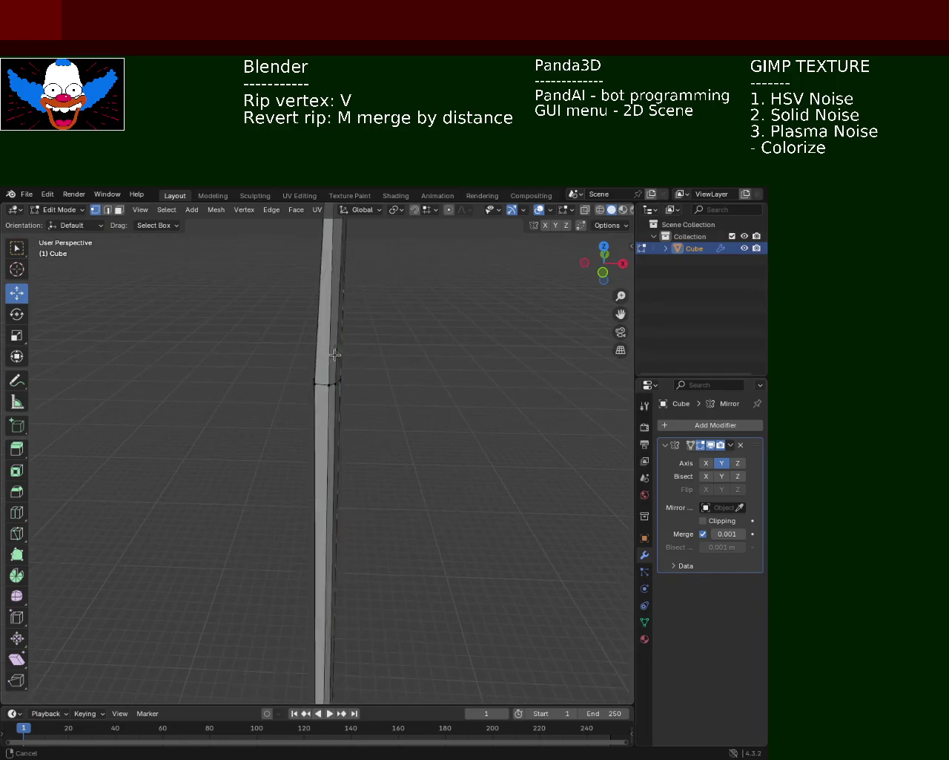
pyautogui.click(313, 366)
pyautogui.keyDown('shift'); pyautogui.click(345, 362); pyautogui.keyUp('shift')
pyautogui.moveTo(360, 351); pyautogui.dragTo(437, 424, button='middle')
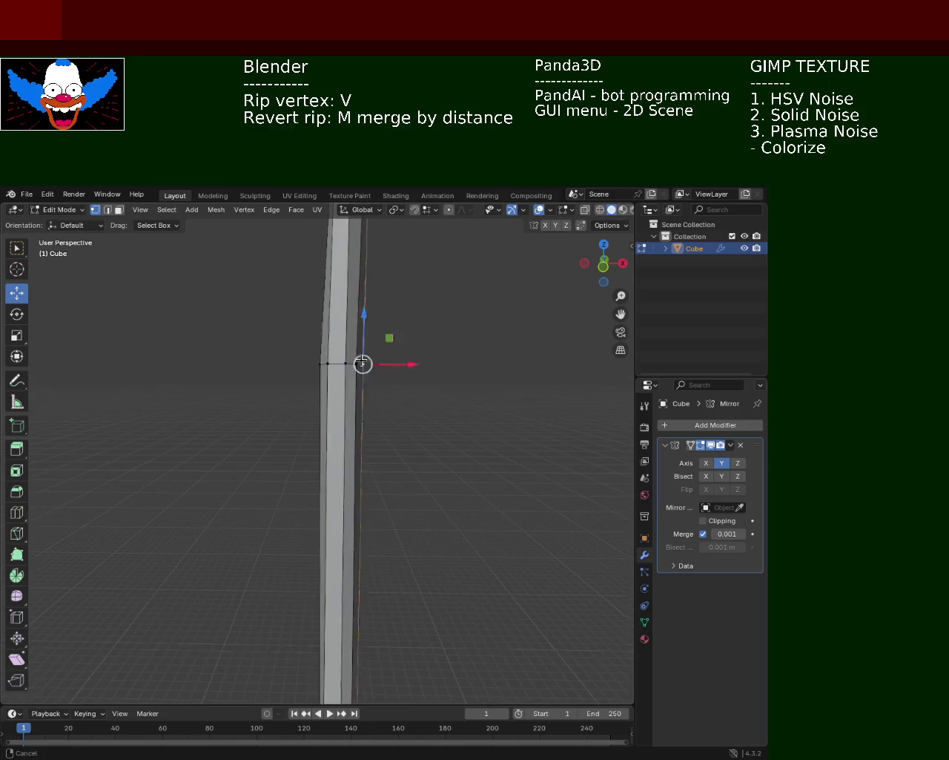
pyautogui.moveTo(437, 423); pyautogui.dragTo(362, 509, button='middle')
pyautogui.scroll(2, 372, 430)
pyautogui.moveTo(372, 430)
pyautogui.keyDown('ctrl'); pyautogui.mouseDown(button='middle')
pyautogui.moveTo(300, 433)
pyautogui.moveTo(310, 473)
pyautogui.mouseUp(button='middle'); pyautogui.keyUp('ctrl')
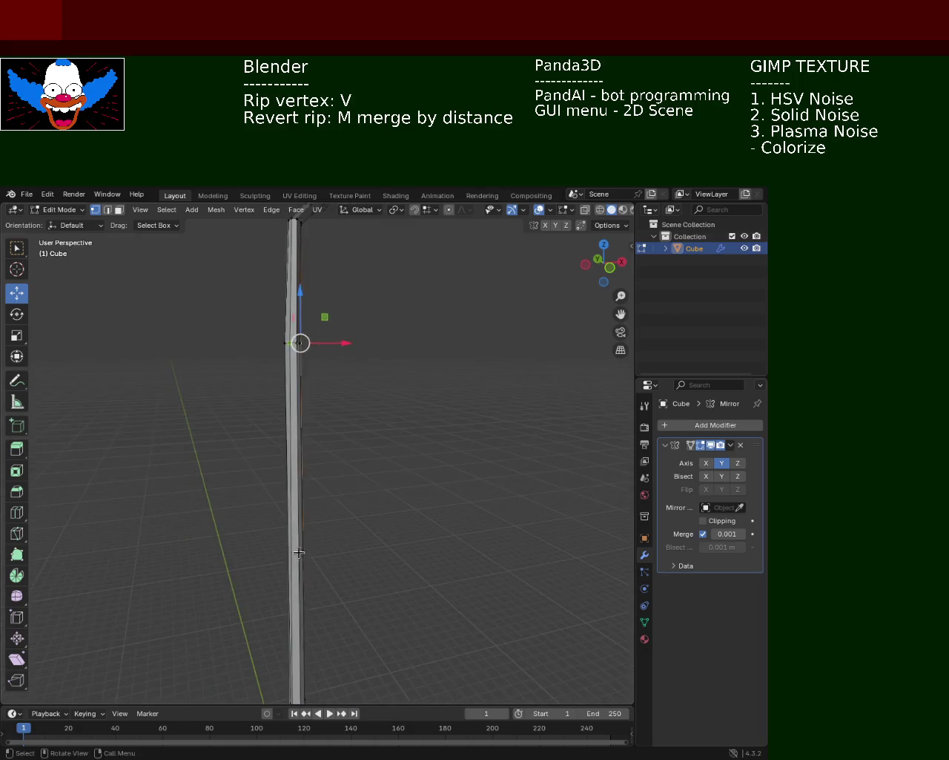
pyautogui.scroll(-3, 338, 386)
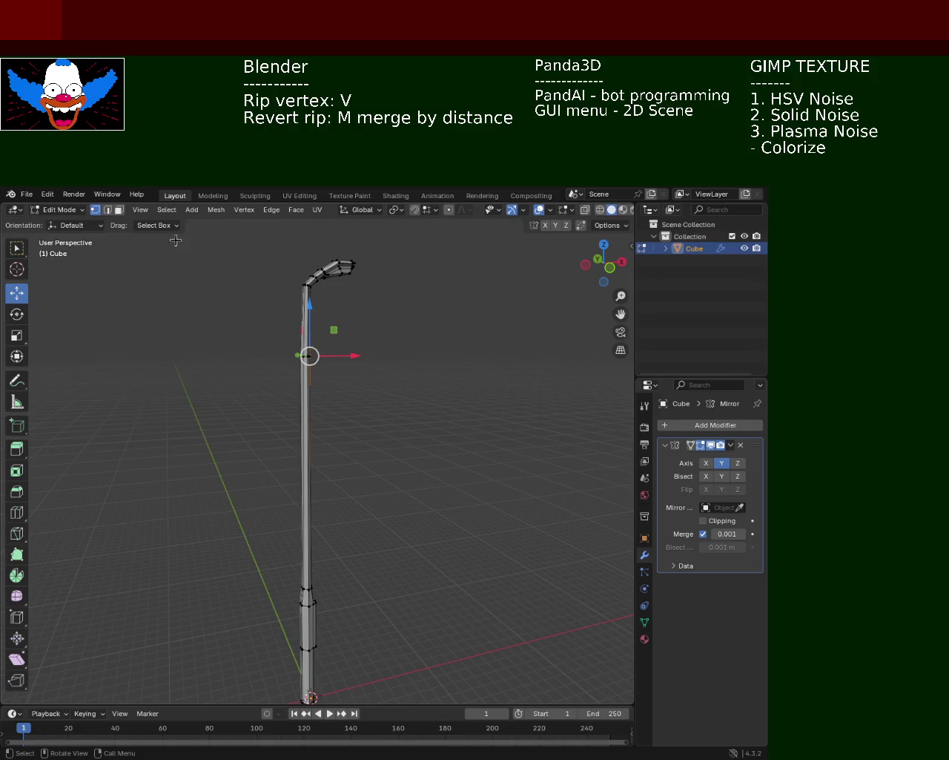
# In wireframe, box-select the pole's vertical edges, move them along Z, then return to solid shading.
pyautogui.click(600, 210)
pyautogui.moveTo(250, 339); pyautogui.dragTo(385, 411)
pyautogui.press('g')
pyautogui.press('z')
pyautogui.click(524, 339)
pyautogui.click(611, 210)
pyautogui.moveTo(411, 443); pyautogui.dragTo(270, 426, button='middle')
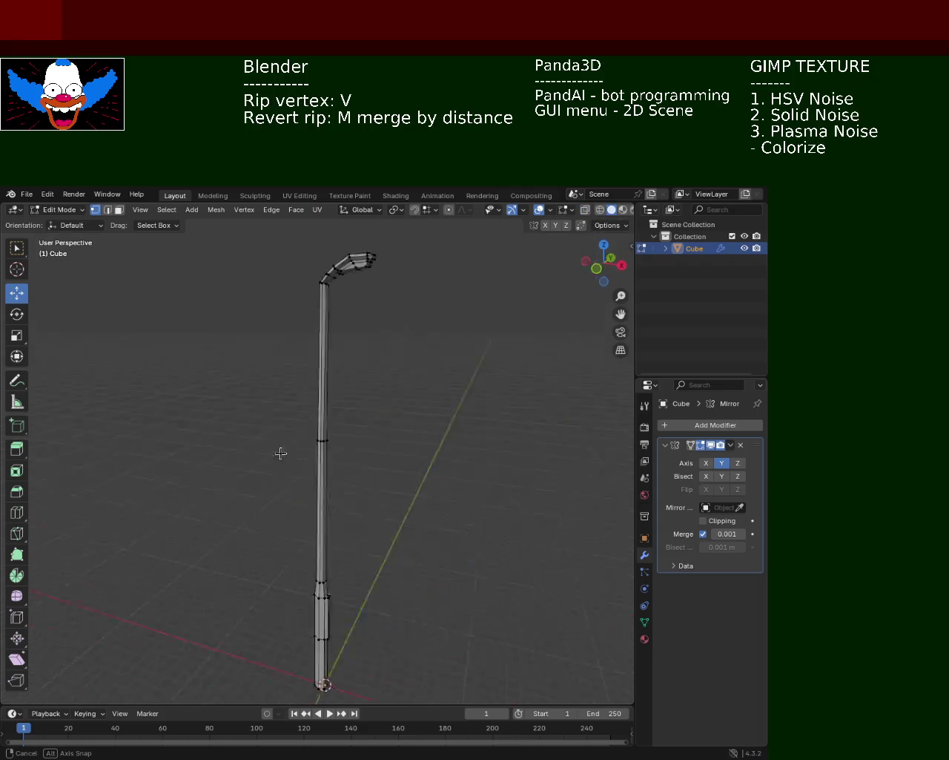
pyautogui.moveTo(379, 477)
pyautogui.mouseDown(button='middle')
pyautogui.moveTo(360, 355)
pyautogui.moveTo(312, 329)
pyautogui.moveTo(346, 672)
pyautogui.moveTo(392, 456)
pyautogui.mouseUp(button='middle')
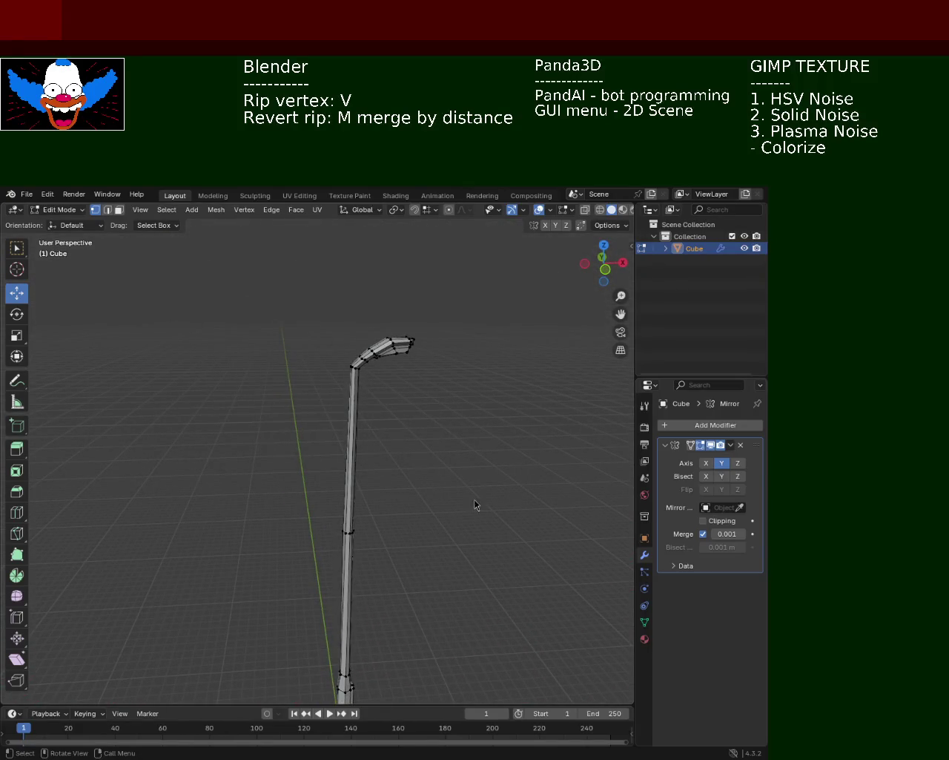
# Box-select the top bend's corner vertex, rip it with V and move it outward.
pyautogui.moveTo(467, 524)
pyautogui.mouseDown(button='middle')
pyautogui.moveTo(404, 484)
pyautogui.moveTo(400, 382)
pyautogui.moveTo(388, 515)
pyautogui.moveTo(350, 498)
pyautogui.moveTo(324, 531)
pyautogui.moveTo(388, 371)
pyautogui.moveTo(426, 403)
pyautogui.moveTo(359, 433)
pyautogui.moveTo(312, 474)
pyautogui.mouseUp(button='middle')
pyautogui.scroll(3, 404, 484)
pyautogui.scroll(-3, 356, 494)
pyautogui.scroll(2, 413, 511)
pyautogui.scroll(2, 381, 517)
pyautogui.scroll(2, 369, 485)
pyautogui.scroll(3, 297, 453)
pyautogui.moveTo(284, 436); pyautogui.dragTo(320, 499)
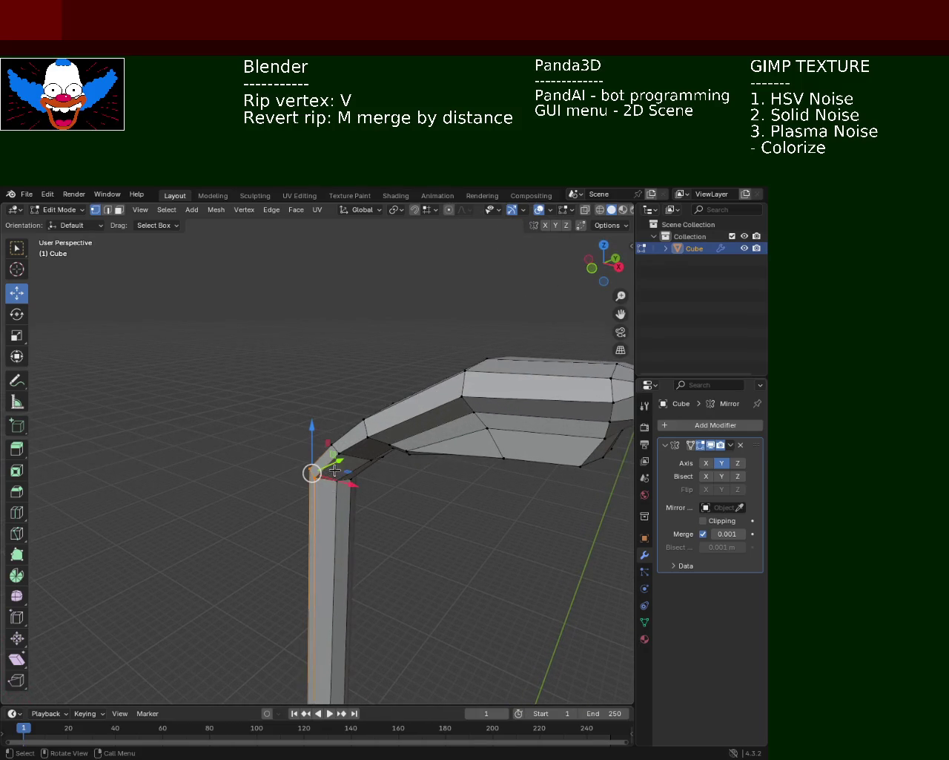
pyautogui.press('v')
pyautogui.click(348, 462)
# Shift the ripped vertex further along the X axis.
pyautogui.press('g')
pyautogui.press('x')
pyautogui.click(362, 492)
pyautogui.moveTo(362, 493)
pyautogui.mouseDown(button='middle')
pyautogui.moveTo(462, 538)
pyautogui.moveTo(394, 509)
pyautogui.moveTo(402, 487)
pyautogui.mouseUp(button='middle')
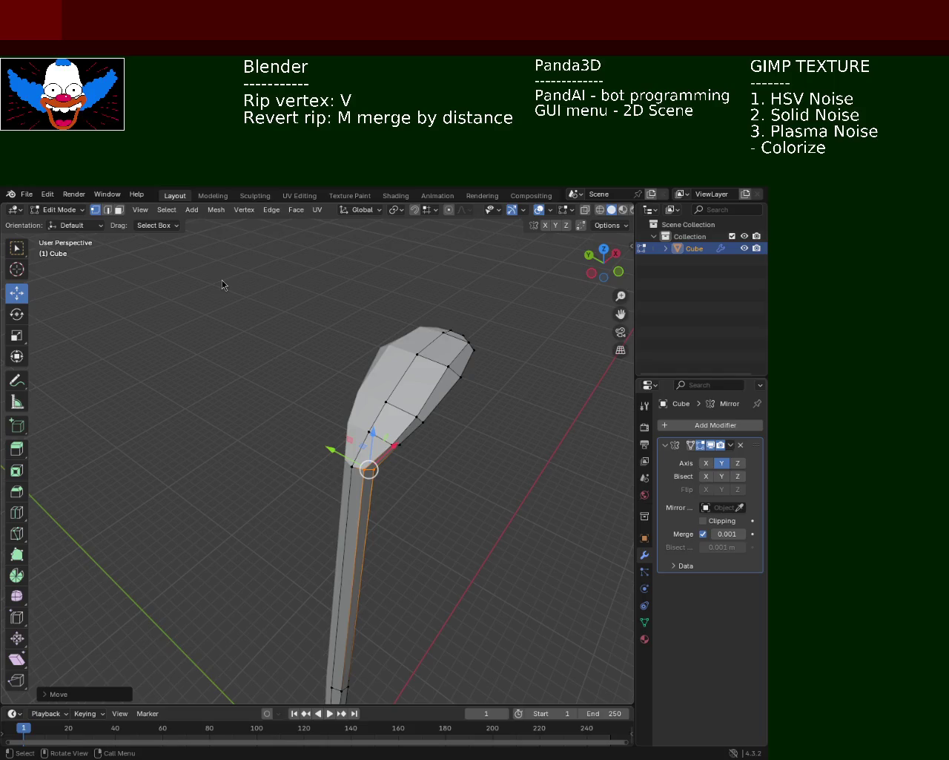
pyautogui.press('v')
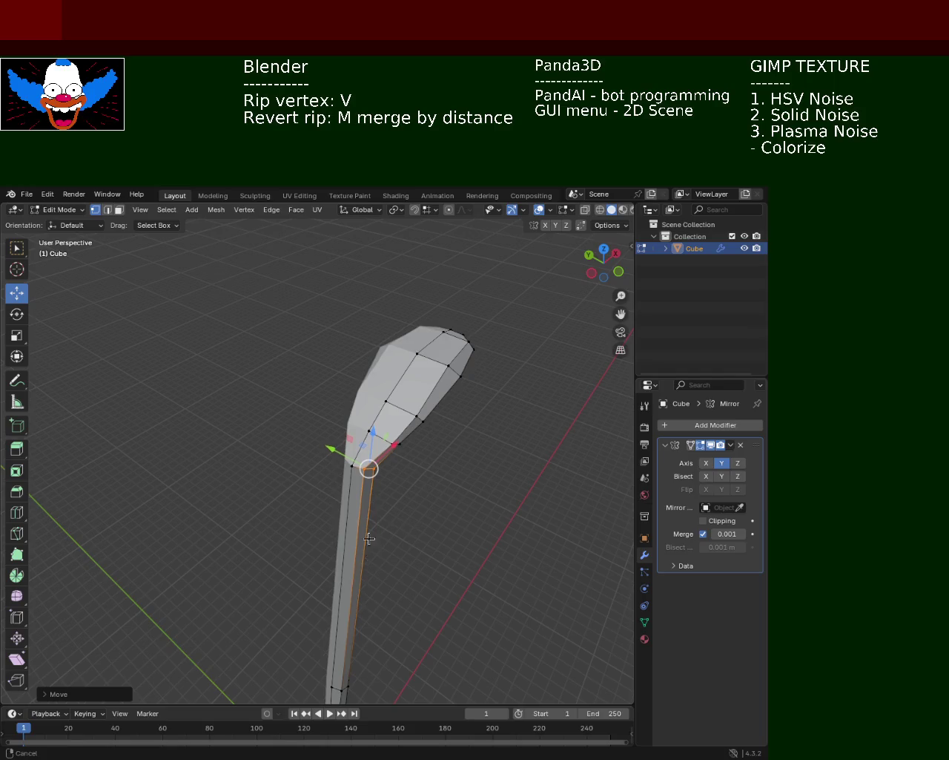
pyautogui.moveTo(368, 548)
pyautogui.mouseDown(button='middle')
pyautogui.moveTo(409, 507)
pyautogui.moveTo(382, 466)
pyautogui.moveTo(375, 385)
pyautogui.moveTo(376, 451)
pyautogui.mouseUp(button='middle')
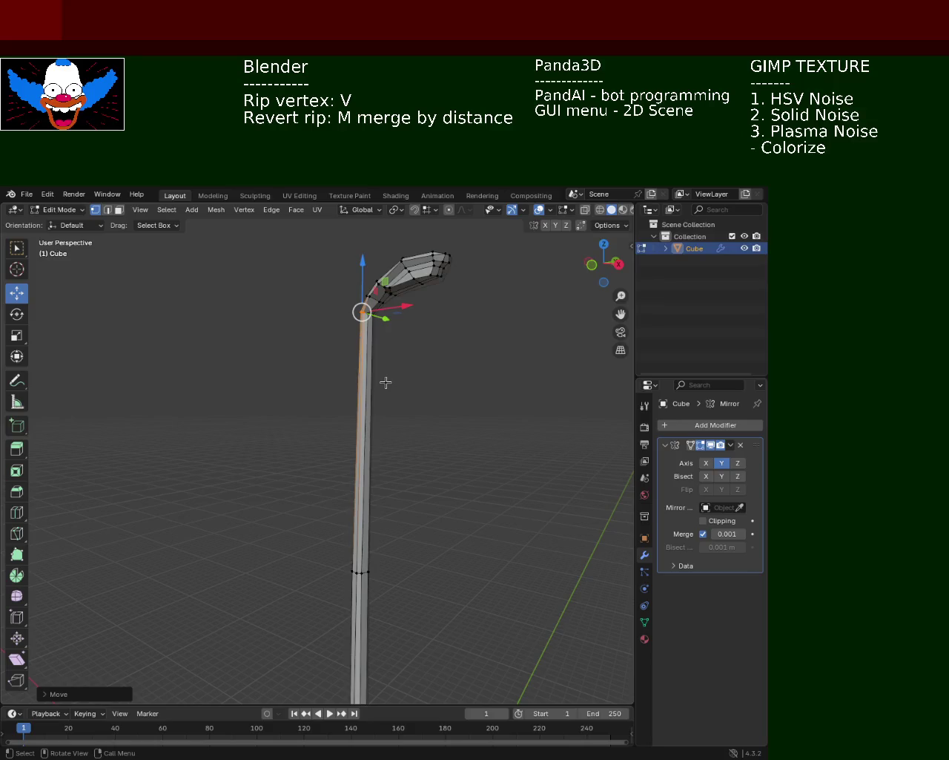
pyautogui.moveTo(385, 382)
pyautogui.mouseDown(button='middle')
pyautogui.moveTo(424, 531)
pyautogui.moveTo(396, 432)
pyautogui.moveTo(367, 449)
pyautogui.moveTo(417, 574)
pyautogui.moveTo(409, 411)
pyautogui.moveTo(442, 482)
pyautogui.mouseUp(button='middle')
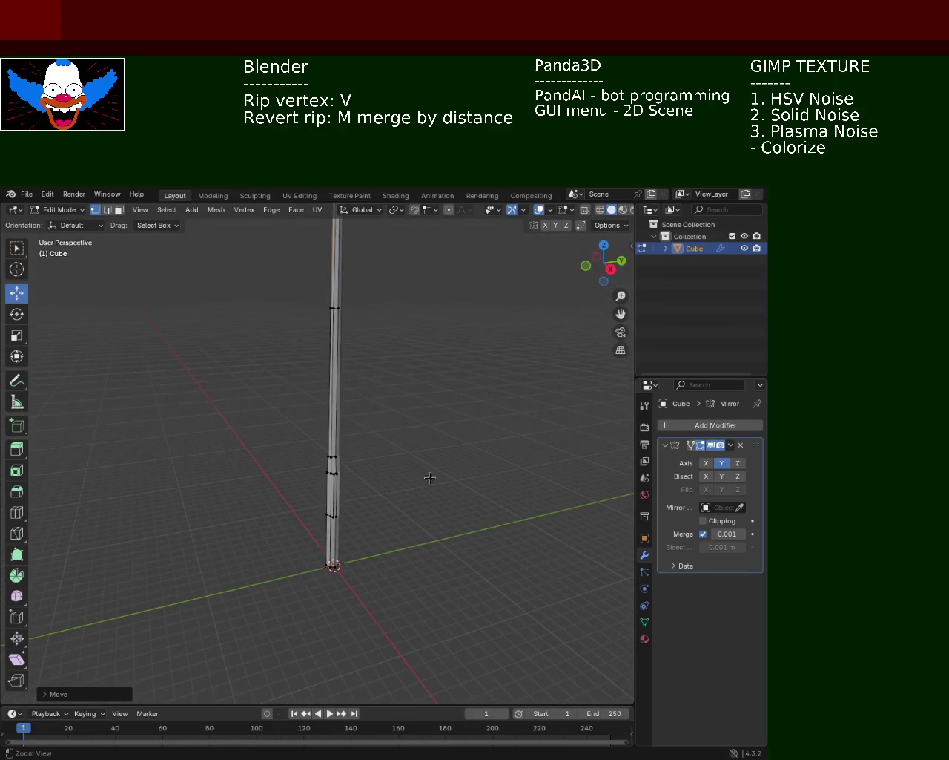
pyautogui.moveTo(383, 320)
pyautogui.keyDown('ctrl'); pyautogui.mouseDown(button='middle')
pyautogui.moveTo(409, 375)
pyautogui.moveTo(341, 388)
pyautogui.moveTo(359, 360)
pyautogui.moveTo(400, 475)
pyautogui.mouseUp(button='middle'); pyautogui.keyUp('ctrl')
pyautogui.moveTo(392, 404)
pyautogui.keyDown('ctrl'); pyautogui.mouseDown(button='middle')
pyautogui.moveTo(418, 383)
pyautogui.moveTo(488, 450)
pyautogui.moveTo(396, 464)
pyautogui.moveTo(371, 480)
pyautogui.moveTo(359, 465)
pyautogui.mouseUp(button='middle'); pyautogui.keyUp('ctrl')
# Raise the pole's top vertex about 0.11 m along Z.
pyautogui.press('g')
pyautogui.press('z')
pyautogui.scroll(3, 371, 445)
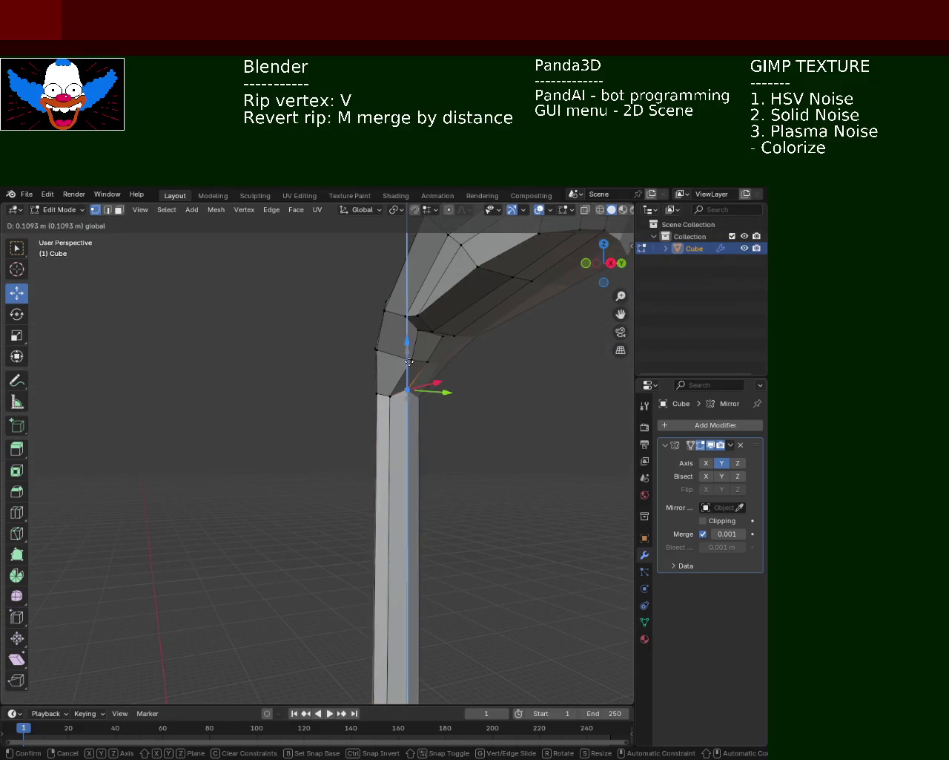
pyautogui.click(265, 394)
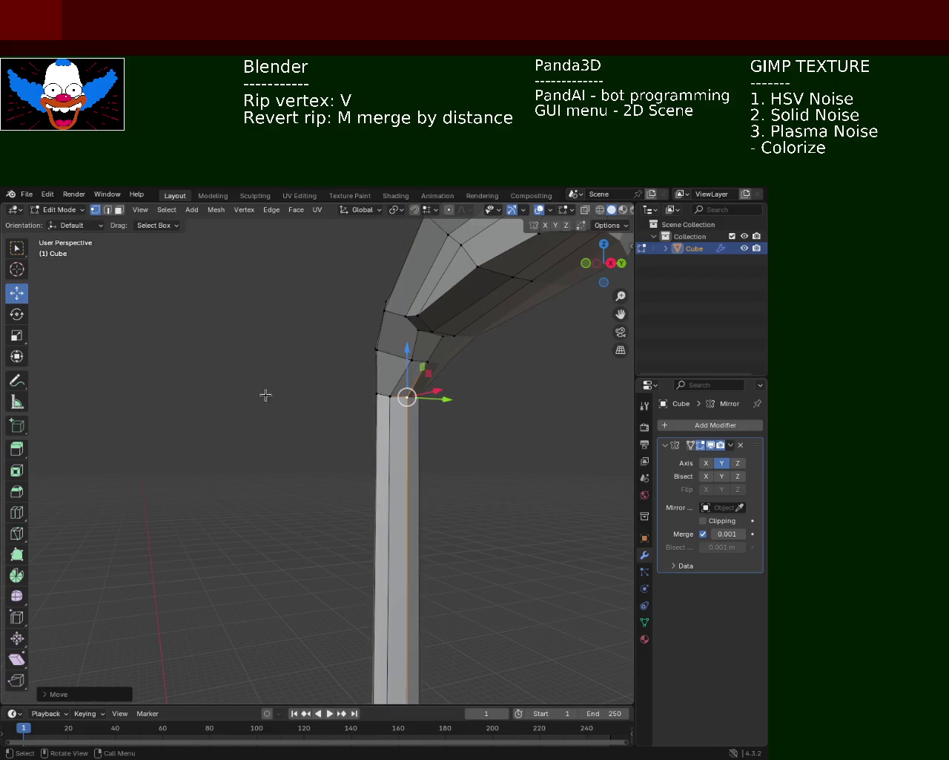
pyautogui.scroll(-3, 423, 435)
# Nudge the bend's corner vertex slightly sideways along X in two small moves.
pyautogui.moveTo(423, 434)
pyautogui.mouseDown(button='middle')
pyautogui.moveTo(313, 453)
pyautogui.moveTo(386, 462)
pyautogui.moveTo(399, 413)
pyautogui.moveTo(330, 430)
pyautogui.mouseUp(button='middle')
pyautogui.click(327, 429)
pyautogui.press('g')
pyautogui.press('x')
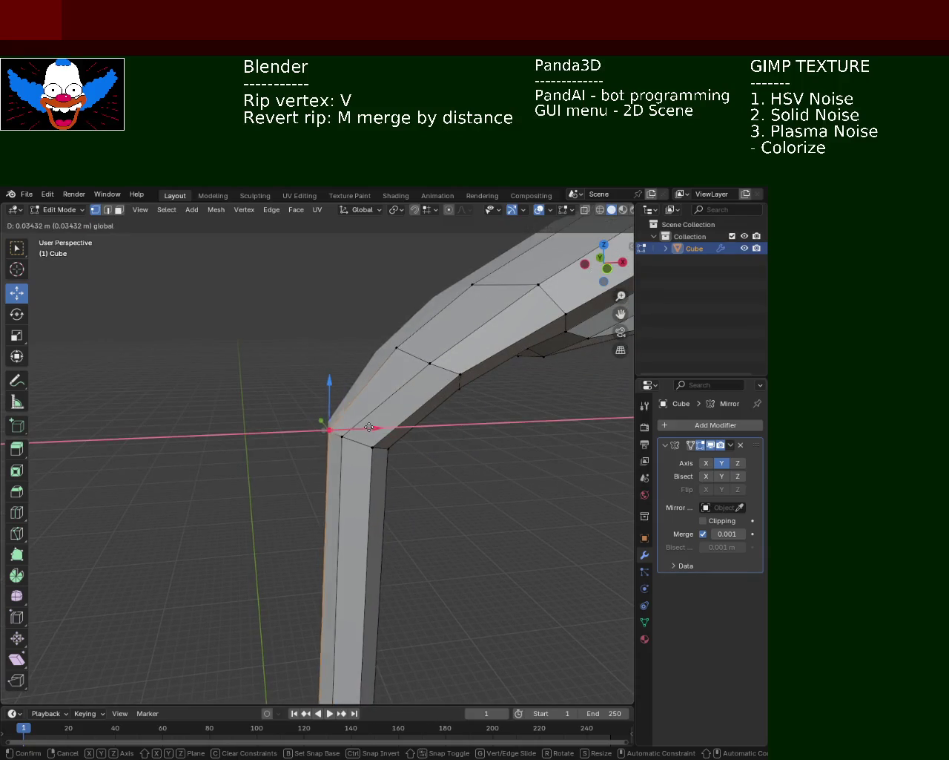
pyautogui.click(368, 428)
pyautogui.press('g')
pyautogui.press('x')
pyautogui.click(347, 424)
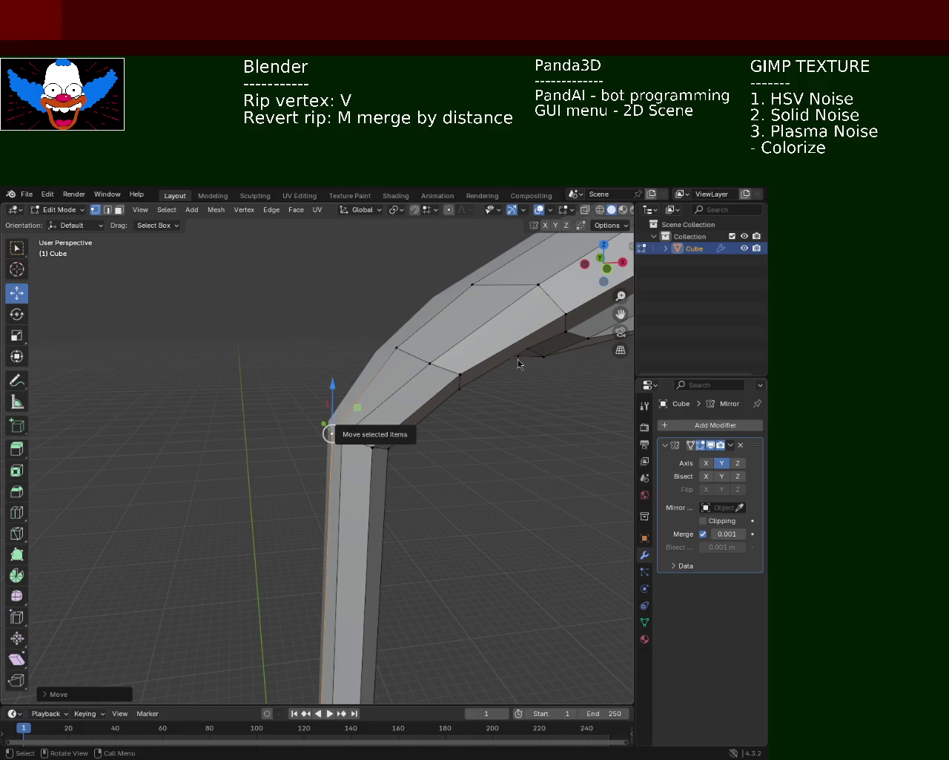
# Orbit the view to see the angled arm from a different side.
pyautogui.moveTo(418, 412)
pyautogui.mouseDown(button='middle')
pyautogui.moveTo(400, 480)
pyautogui.moveTo(375, 366)
pyautogui.moveTo(339, 394)
pyautogui.moveTo(358, 423)
pyautogui.moveTo(507, 479)
pyautogui.moveTo(465, 462)
pyautogui.moveTo(430, 535)
pyautogui.moveTo(354, 555)
pyautogui.moveTo(299, 502)
pyautogui.moveTo(371, 435)
pyautogui.moveTo(352, 433)
pyautogui.moveTo(364, 430)
pyautogui.mouseUp(button='middle')
# Select the bend's inner corner vertex and move it vertically along Z to a new height.
pyautogui.click(354, 415)
pyautogui.press('g')
pyautogui.click(358, 381)
pyautogui.press('g')
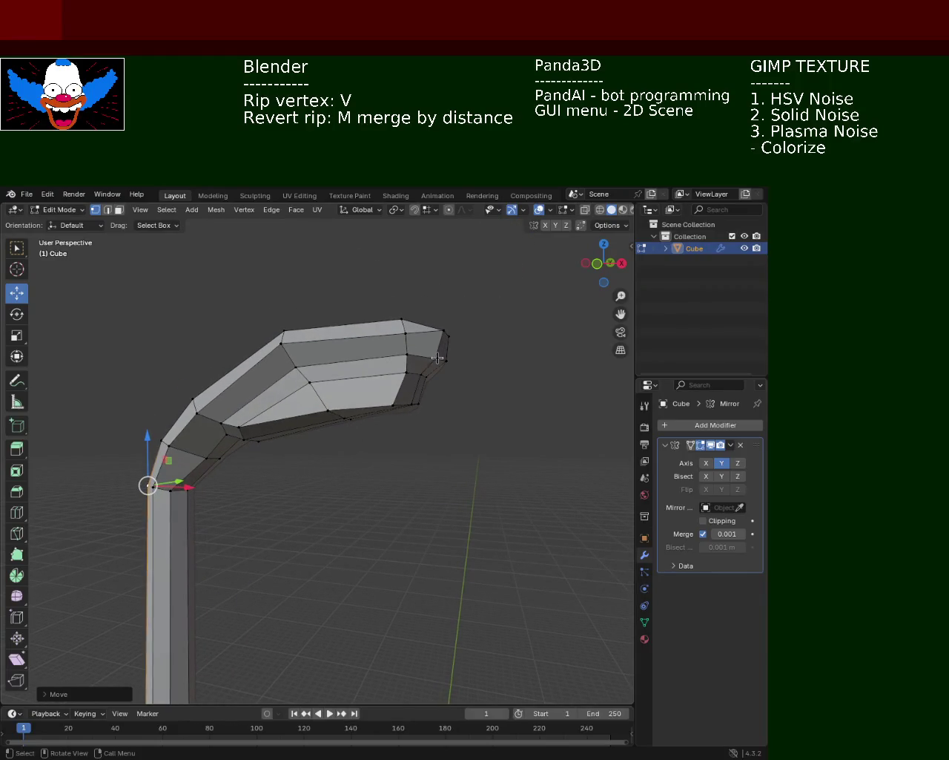
pyautogui.press('z')
pyautogui.click(418, 386)
pyautogui.moveTo(418, 386); pyautogui.dragTo(209, 373, button='middle')
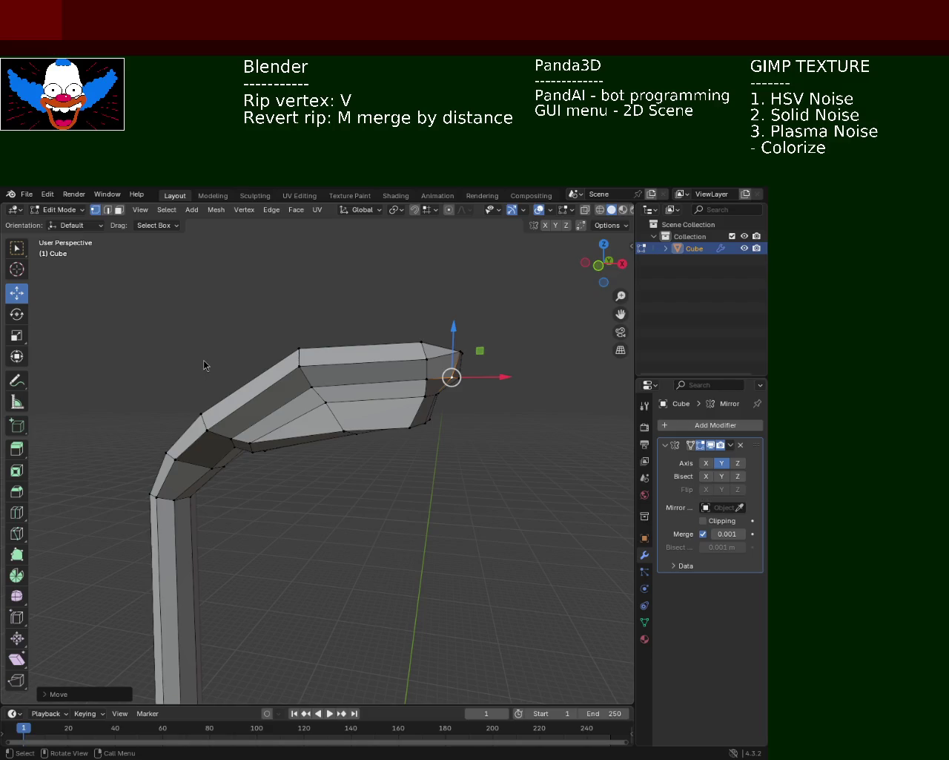
# Lower an inner bend vertex slightly using the blue Z gizmo arrow.
pyautogui.moveTo(361, 517)
pyautogui.mouseDown(button='middle')
pyautogui.moveTo(378, 524)
pyautogui.moveTo(398, 433)
pyautogui.moveTo(310, 418)
pyautogui.moveTo(348, 478)
pyautogui.moveTo(327, 415)
pyautogui.moveTo(319, 422)
pyautogui.mouseUp(button='middle')
pyautogui.click(325, 428)
pyautogui.moveTo(325, 398); pyautogui.dragTo(324, 404)
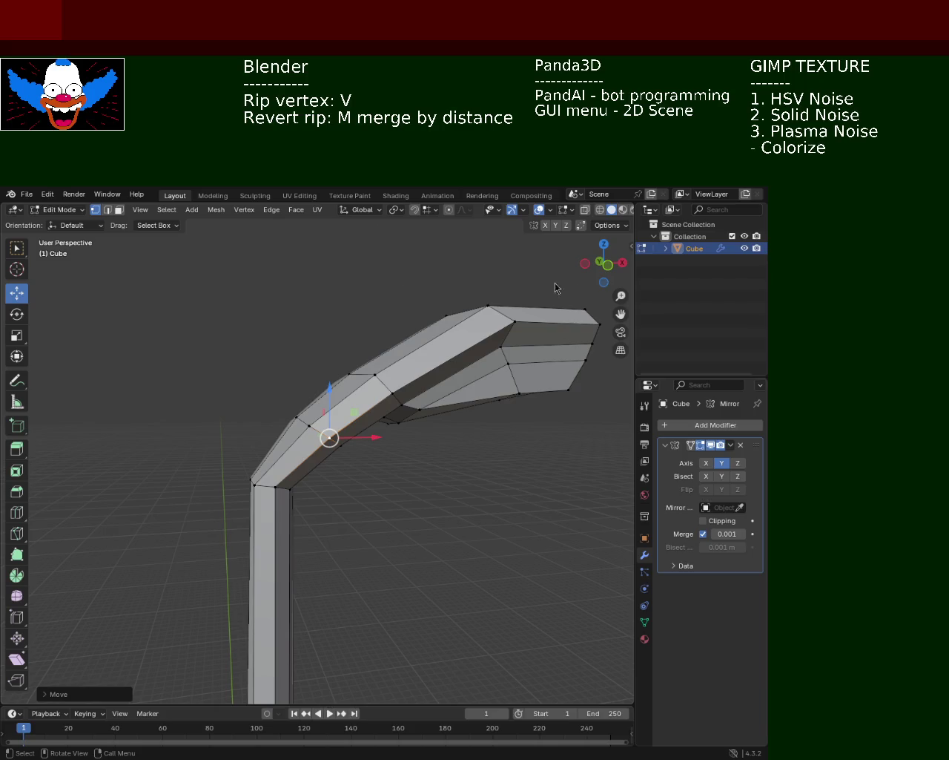
pyautogui.scroll(-5, 464, 348)
# Lower the selected bend vertex along the Z axis.
pyautogui.moveTo(333, 492)
pyautogui.keyDown('ctrl'); pyautogui.mouseDown(button='middle')
pyautogui.moveTo(392, 373)
pyautogui.moveTo(341, 406)
pyautogui.moveTo(343, 354)
pyautogui.mouseUp(button='middle'); pyautogui.keyUp('ctrl')
pyautogui.press('g')
pyautogui.press('z')
pyautogui.click(343, 354)
# Move the pole's inner bend corner vertex left along X.
pyautogui.moveTo(420, 399); pyautogui.dragTo(364, 440, button='middle')
pyautogui.click(365, 440)
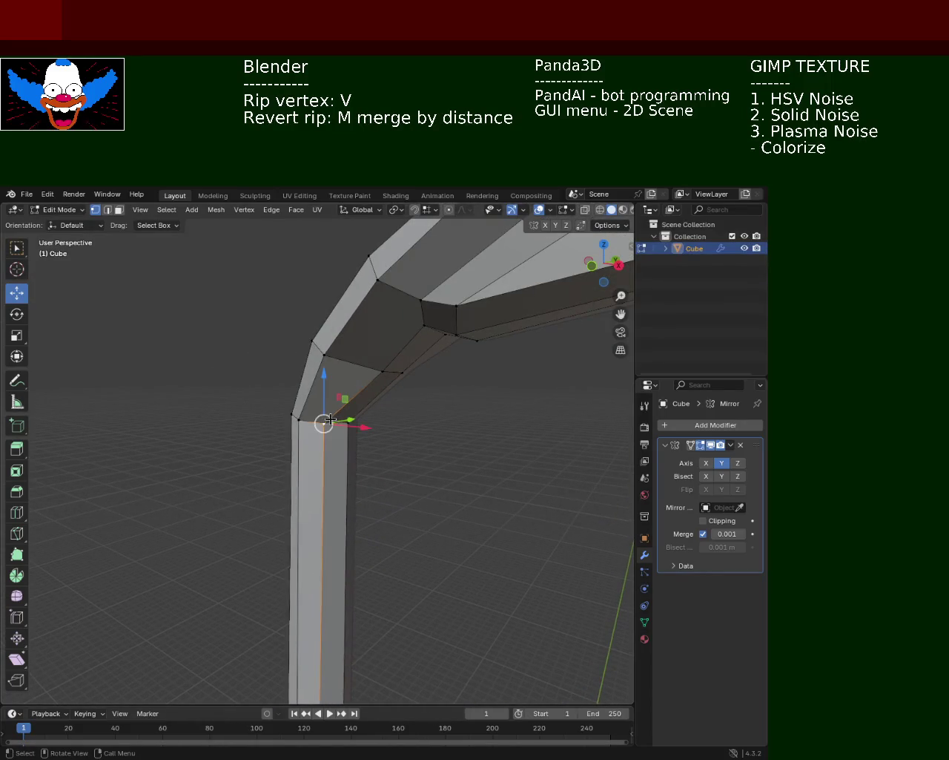
pyautogui.press('g')
pyautogui.press('x')
pyautogui.click(277, 403)
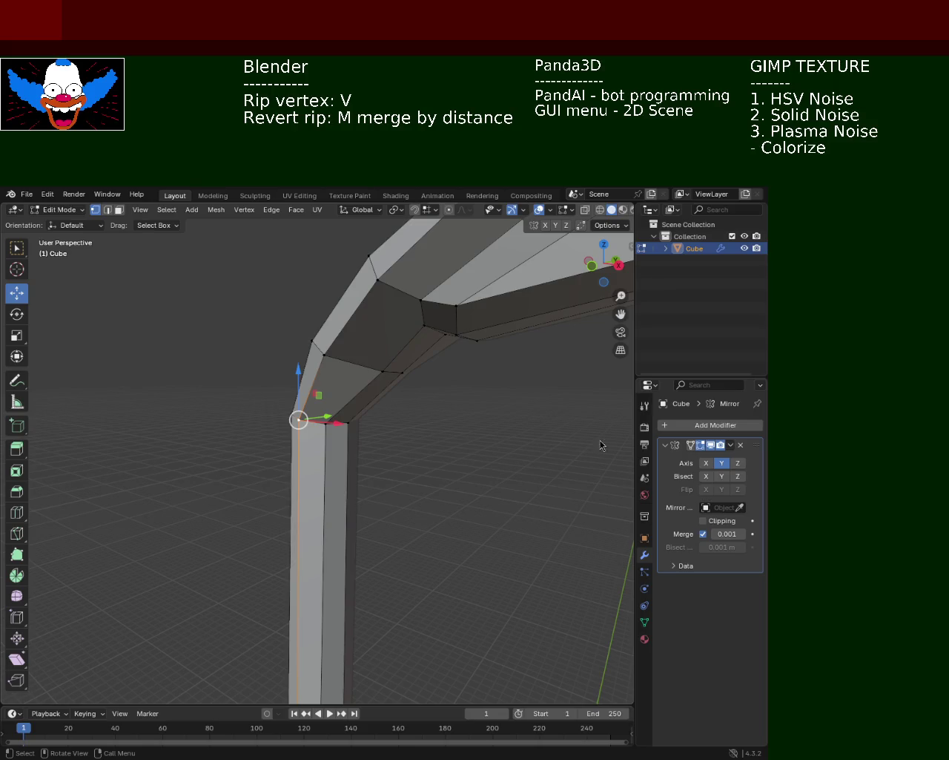
pyautogui.moveTo(439, 491)
pyautogui.mouseDown(button='middle')
pyautogui.moveTo(435, 397)
pyautogui.moveTo(417, 511)
pyautogui.moveTo(398, 365)
pyautogui.moveTo(411, 521)
pyautogui.moveTo(393, 536)
pyautogui.moveTo(379, 500)
pyautogui.moveTo(405, 520)
pyautogui.moveTo(377, 631)
pyautogui.moveTo(392, 373)
pyautogui.moveTo(393, 507)
pyautogui.moveTo(411, 513)
pyautogui.moveTo(348, 608)
pyautogui.mouseUp(button='middle')
# Select the pole's top and bottom vertices and subdivide the edge between them.
pyautogui.keyDown('shift'); pyautogui.click(347, 608); pyautogui.keyUp('shift')
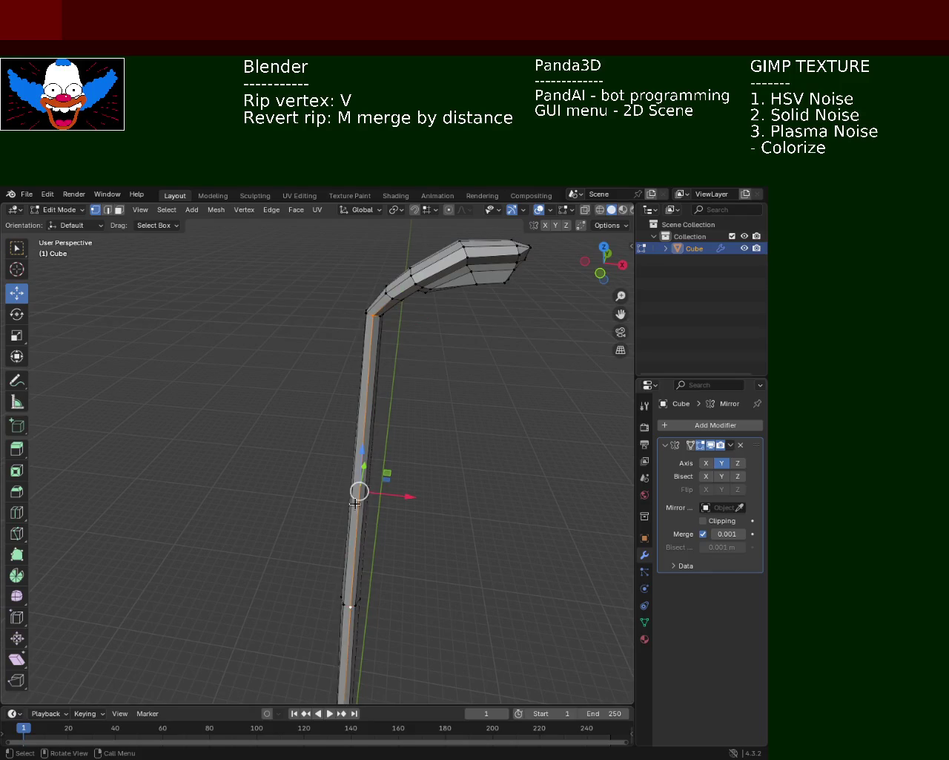
pyautogui.moveTo(416, 461)
pyautogui.mouseDown(button='middle')
pyautogui.moveTo(417, 500)
pyautogui.moveTo(403, 420)
pyautogui.moveTo(407, 539)
pyautogui.mouseUp(button='middle')
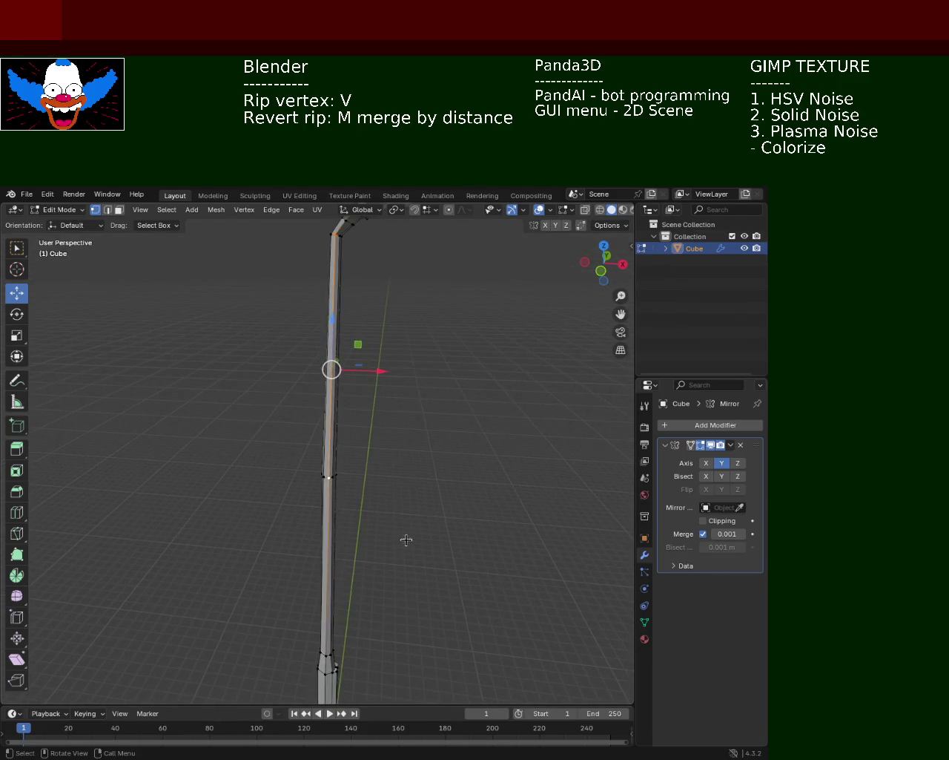
pyautogui.moveTo(372, 469)
pyautogui.mouseDown(button='middle')
pyautogui.moveTo(386, 529)
pyautogui.moveTo(361, 500)
pyautogui.mouseUp(button='middle')
pyautogui.moveTo(372, 376); pyautogui.dragTo(371, 455, button='middle')
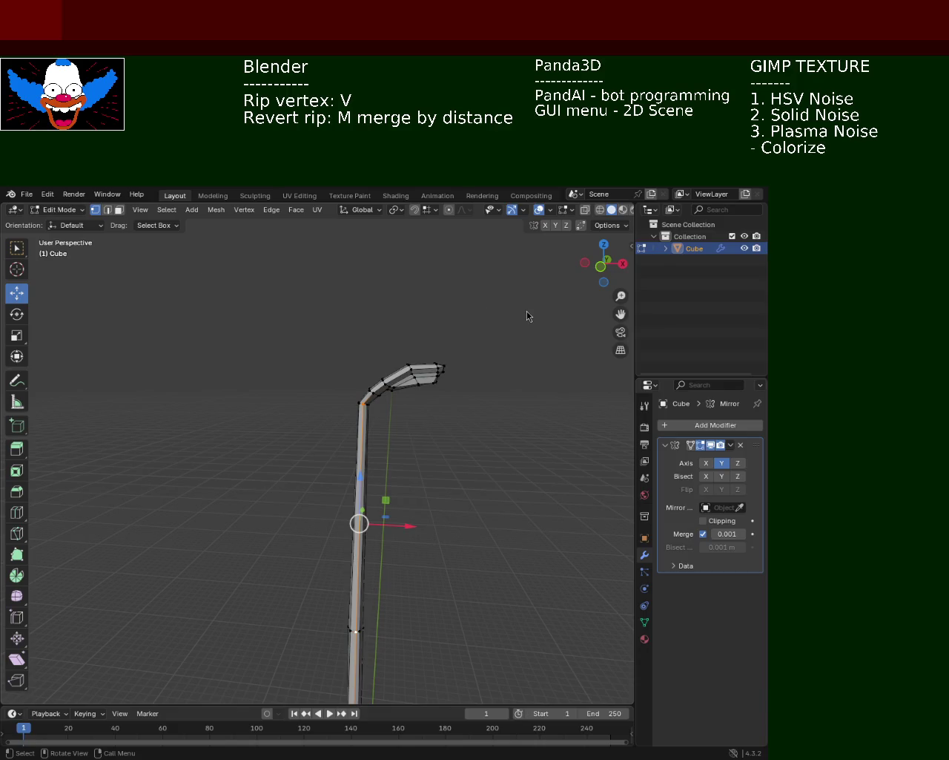
pyautogui.scroll(5, 386, 356)
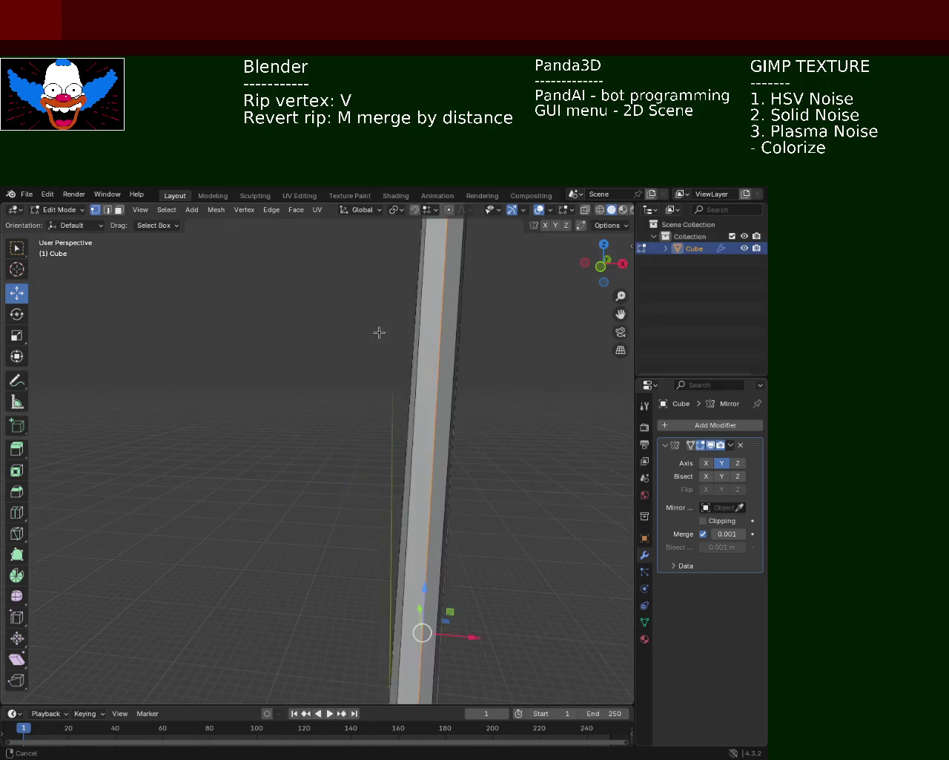
pyautogui.scroll(-1, 403, 335)
pyautogui.scroll(2, 430, 442)
pyautogui.scroll(1, 393, 428)
pyautogui.keyDown('shift'); pyautogui.click(350, 642); pyautogui.keyUp('shift')
pyautogui.hotkey('ctrl', 'e')
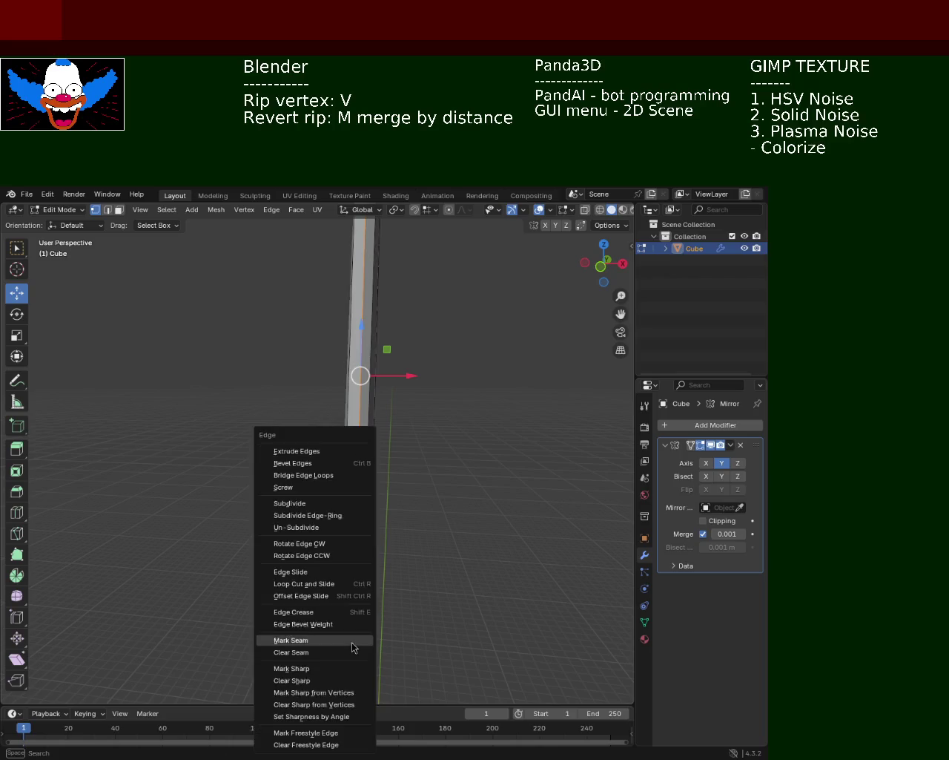
pyautogui.click(349, 502)
# Select the top and bottom vertices of another vertical pole edge, undoing a wrong path selection.
pyautogui.moveTo(351, 543); pyautogui.dragTo(360, 587, button='middle')
pyautogui.click(315, 629)
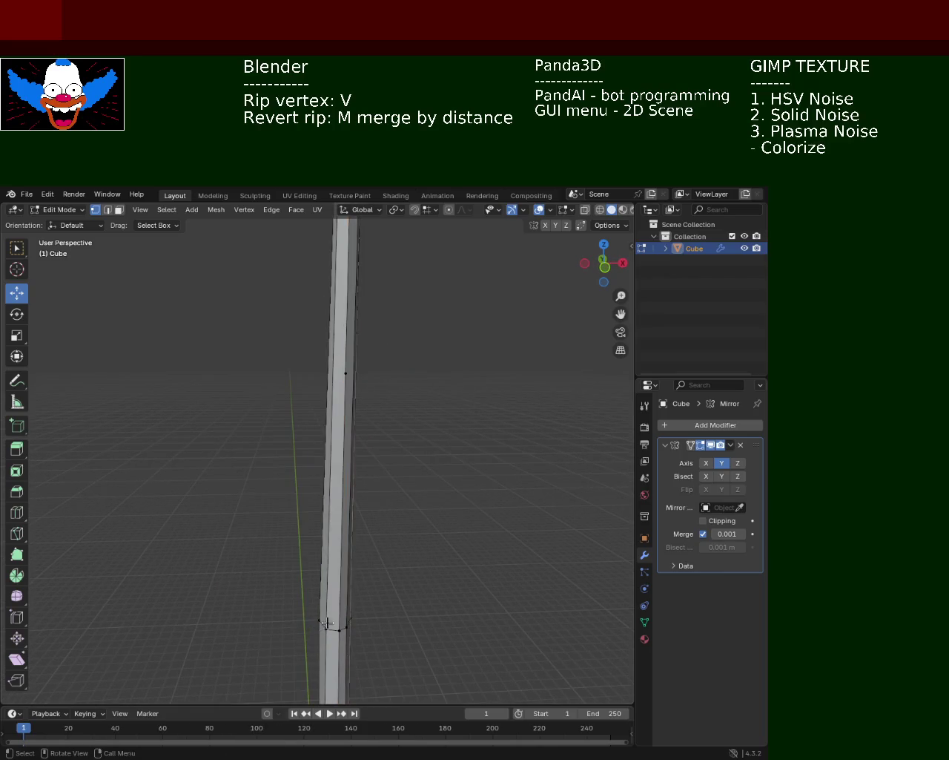
pyautogui.moveTo(392, 375)
pyautogui.mouseDown(button='middle')
pyautogui.moveTo(390, 471)
pyautogui.moveTo(389, 460)
pyautogui.mouseUp(button='middle')
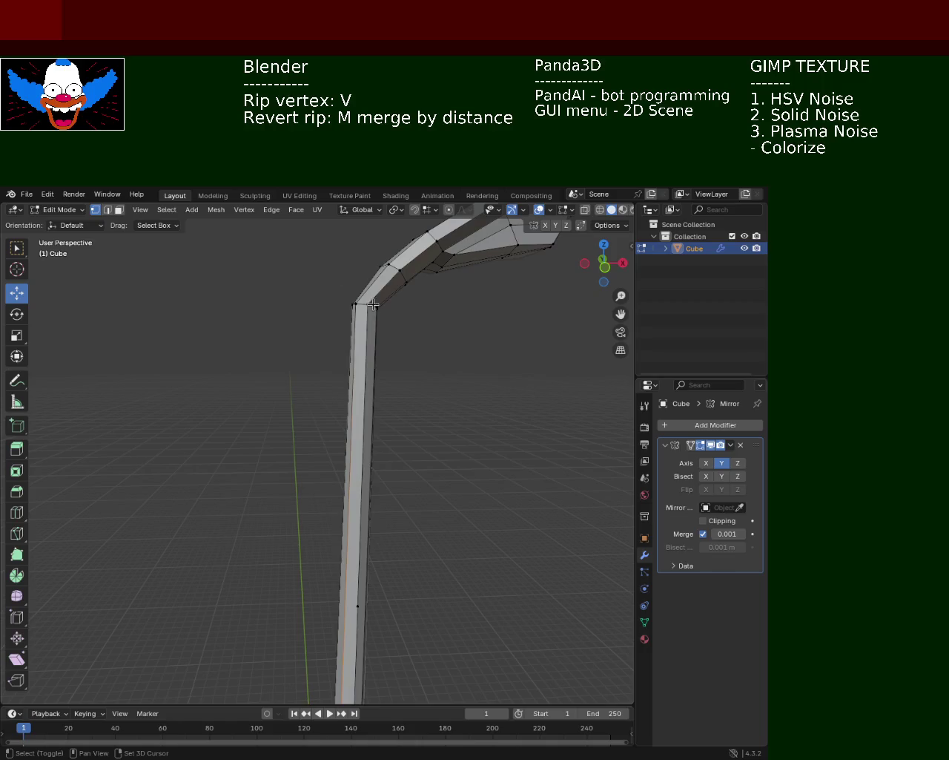
pyautogui.keyDown('shift'); pyautogui.click(353, 301); pyautogui.keyUp('shift')
pyautogui.moveTo(356, 303); pyautogui.dragTo(360, 293)
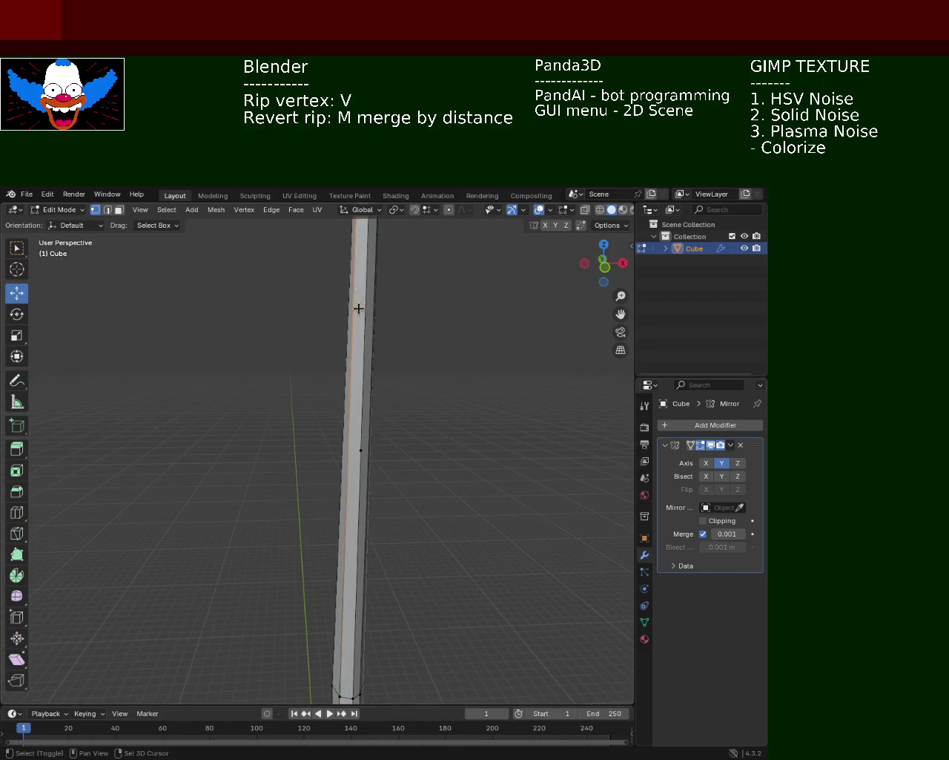
pyautogui.keyDown('shift'); pyautogui.click(344, 695); pyautogui.keyUp('shift')
pyautogui.rightClick(328, 449)
pyautogui.click(328, 448)
pyautogui.moveTo(329, 504)
pyautogui.mouseDown(button='middle')
pyautogui.moveTo(373, 525)
pyautogui.moveTo(479, 471)
pyautogui.mouseUp(button='middle')
pyautogui.click(416, 636)
pyautogui.scroll(-1, 426, 379)
pyautogui.scroll(-2, 426, 319)
pyautogui.keyDown('ctrl'); pyautogui.click(429, 297); pyautogui.keyUp('ctrl')
pyautogui.hotkey('ctrl', 'z')
# Select the edge path running up the pole to its bottom vertex, ready for subdividing.
pyautogui.moveTo(499, 416)
pyautogui.mouseDown(button='middle')
pyautogui.moveTo(434, 537)
pyautogui.moveTo(378, 400)
pyautogui.moveTo(336, 533)
pyautogui.moveTo(371, 419)
pyautogui.moveTo(332, 620)
pyautogui.mouseUp(button='middle')
pyautogui.keyDown('ctrl'); pyautogui.click(321, 670); pyautogui.keyUp('ctrl')
pyautogui.moveTo(351, 312)
pyautogui.keyDown('shift'); pyautogui.mouseDown(button='middle')
pyautogui.moveTo(353, 299)
pyautogui.moveTo(354, 350)
pyautogui.moveTo(341, 354)
pyautogui.moveTo(386, 410)
pyautogui.moveTo(395, 510)
pyautogui.moveTo(398, 360)
pyautogui.moveTo(339, 597)
pyautogui.mouseUp(button='middle'); pyautogui.keyUp('shift')
pyautogui.hotkey('ctrl', 'e')
pyautogui.press('Escape')
pyautogui.keyDown('shift'); pyautogui.click(338, 598); pyautogui.keyUp('shift')
pyautogui.keyDown('ctrl'); pyautogui.click(340, 598); pyautogui.keyUp('ctrl')
pyautogui.click(341, 597)
pyautogui.keyDown('shift'); pyautogui.scroll(2, 415, 441); pyautogui.keyUp('shift')
pyautogui.keyDown('shift'); pyautogui.scroll(2, 364, 418); pyautogui.keyUp('shift')
pyautogui.keyDown('shift'); pyautogui.scroll(2, 345, 393); pyautogui.keyUp('shift')
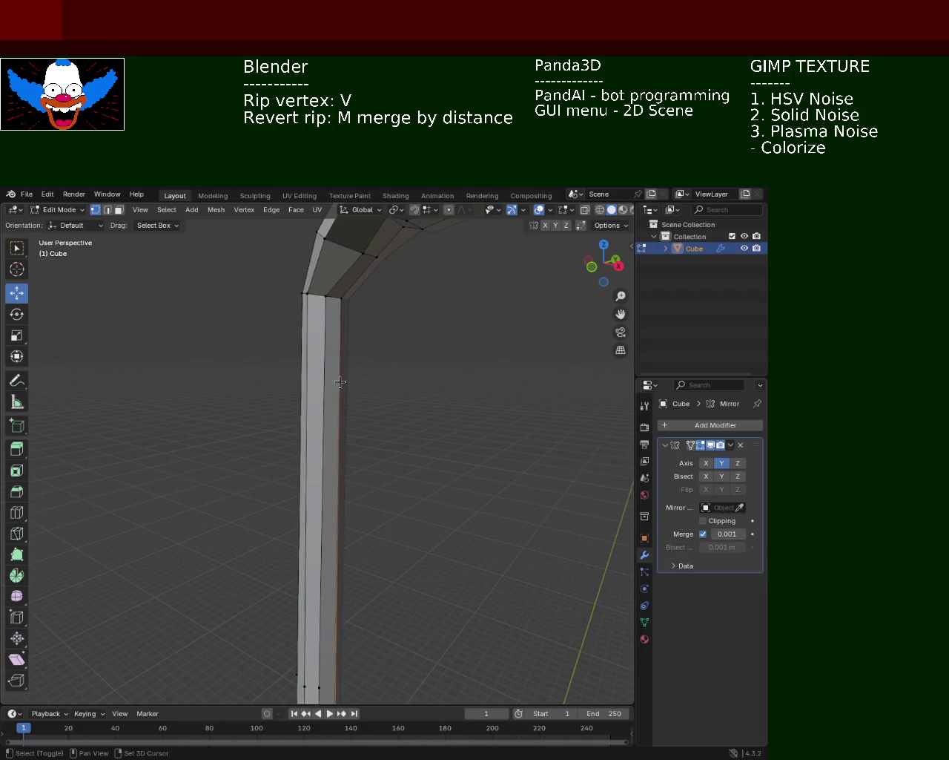
pyautogui.hotkey('ctrl', 'e')
# Subdivide the selected pole edges, then pick and clear vertices on the pole's left edge.
pyautogui.click(293, 361)
pyautogui.keyDown('shift'); pyautogui.scroll(-3, 415, 549); pyautogui.keyUp('shift')
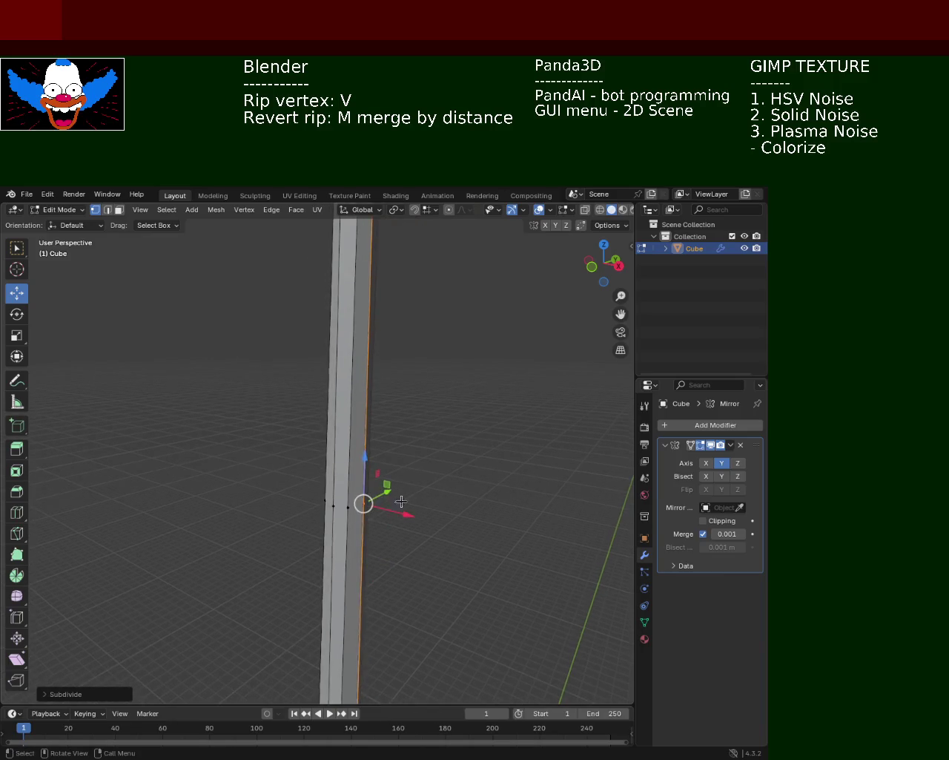
pyautogui.click(348, 506)
pyautogui.click(334, 506)
pyautogui.moveTo(339, 521); pyautogui.dragTo(408, 513, button='middle')
pyautogui.scroll(2, 394, 515)
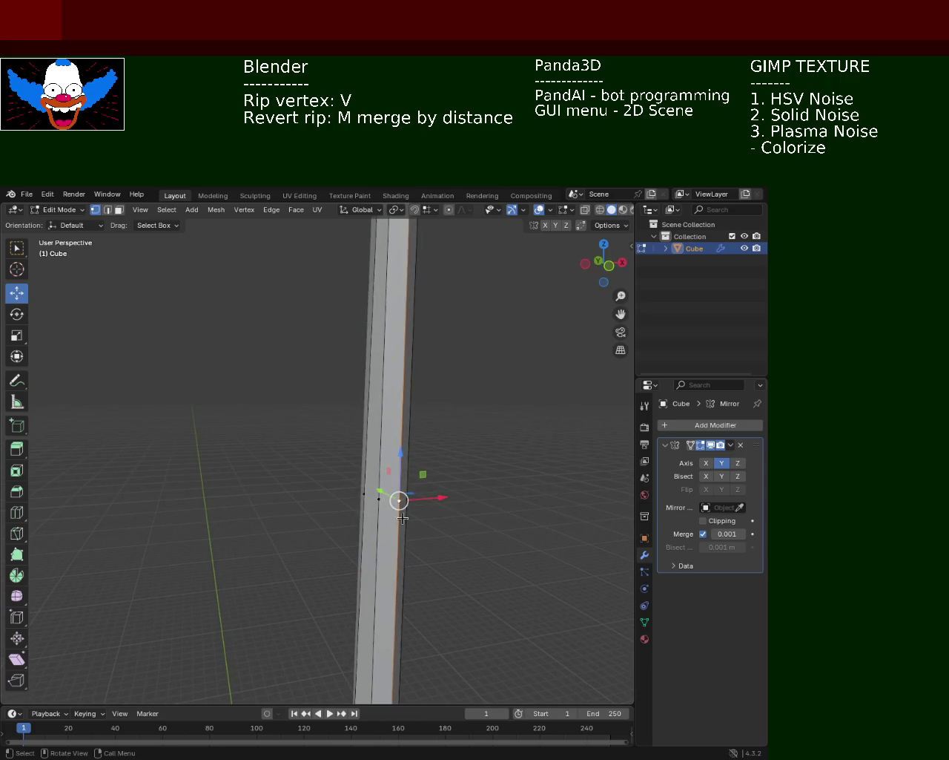
pyautogui.keyDown('shift'); pyautogui.click(362, 490); pyautogui.keyUp('shift')
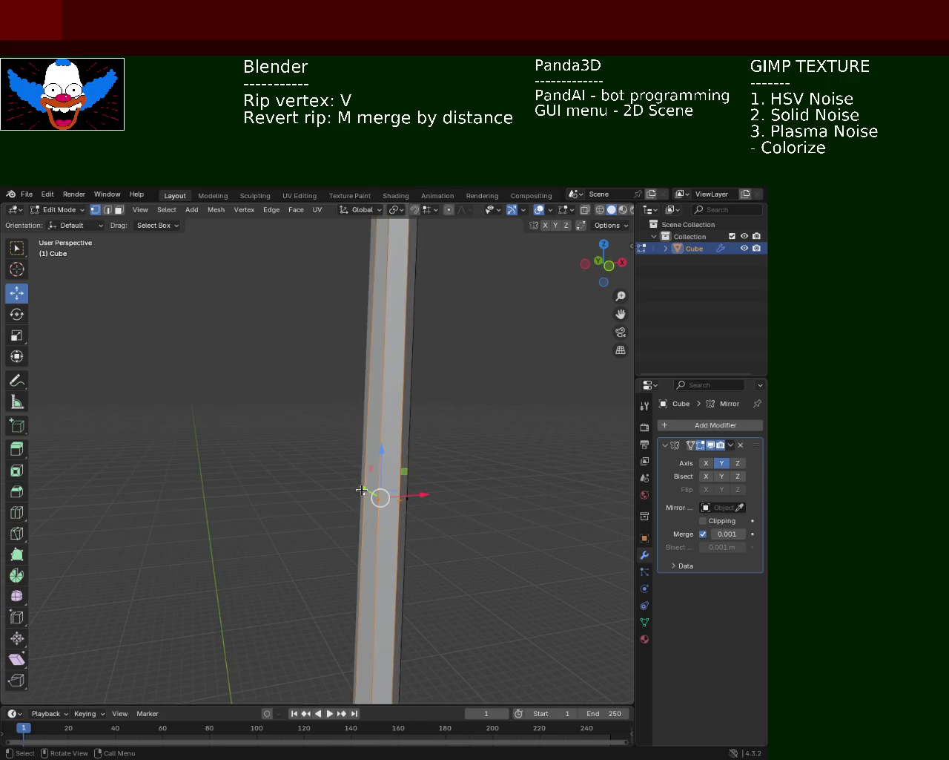
pyautogui.click(479, 475)
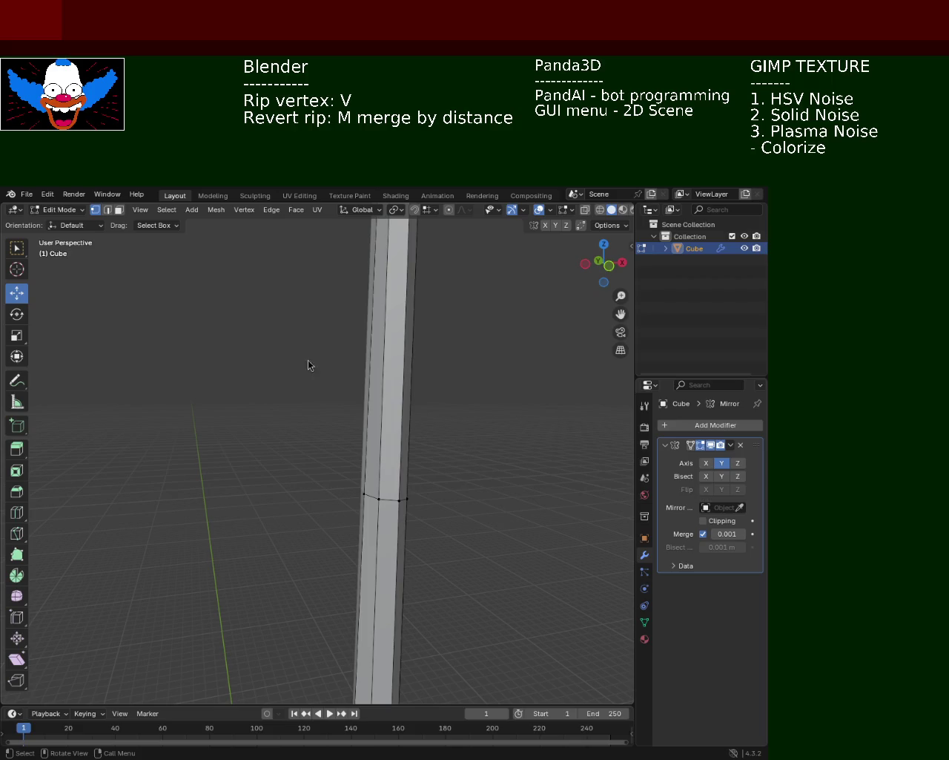
# Undo the deselection and orbit around the whole pole to inspect the new edge rings in wireframe.
pyautogui.moveTo(496, 462)
pyautogui.mouseDown(button='middle')
pyautogui.moveTo(434, 471)
pyautogui.moveTo(252, 359)
pyautogui.mouseUp(button='middle')
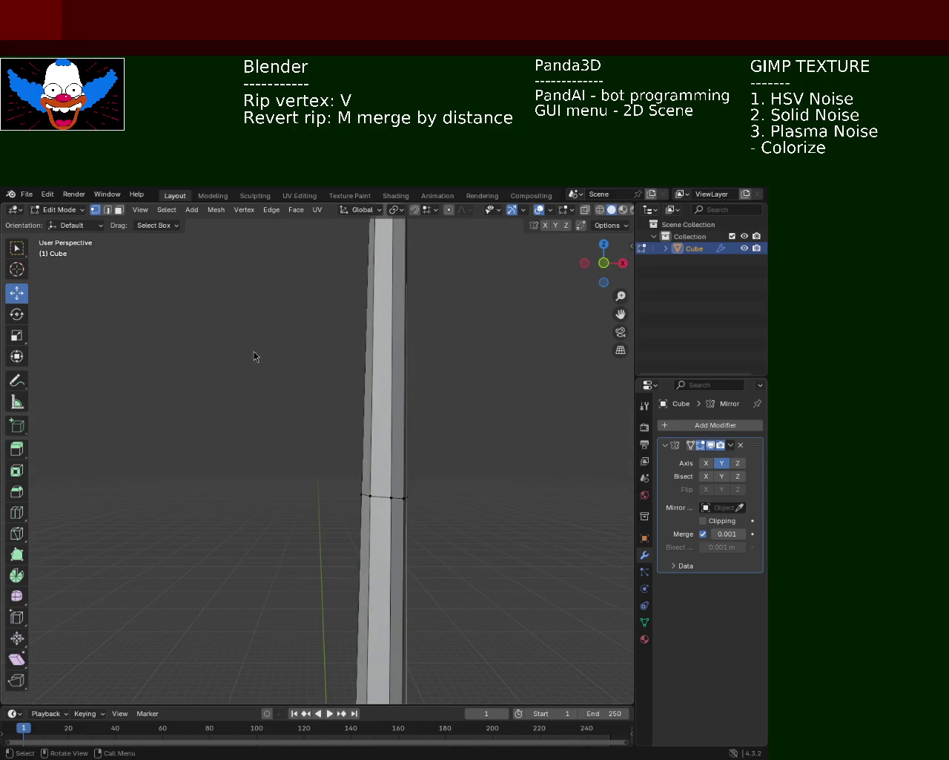
pyautogui.hotkey('ctrl', 'z')
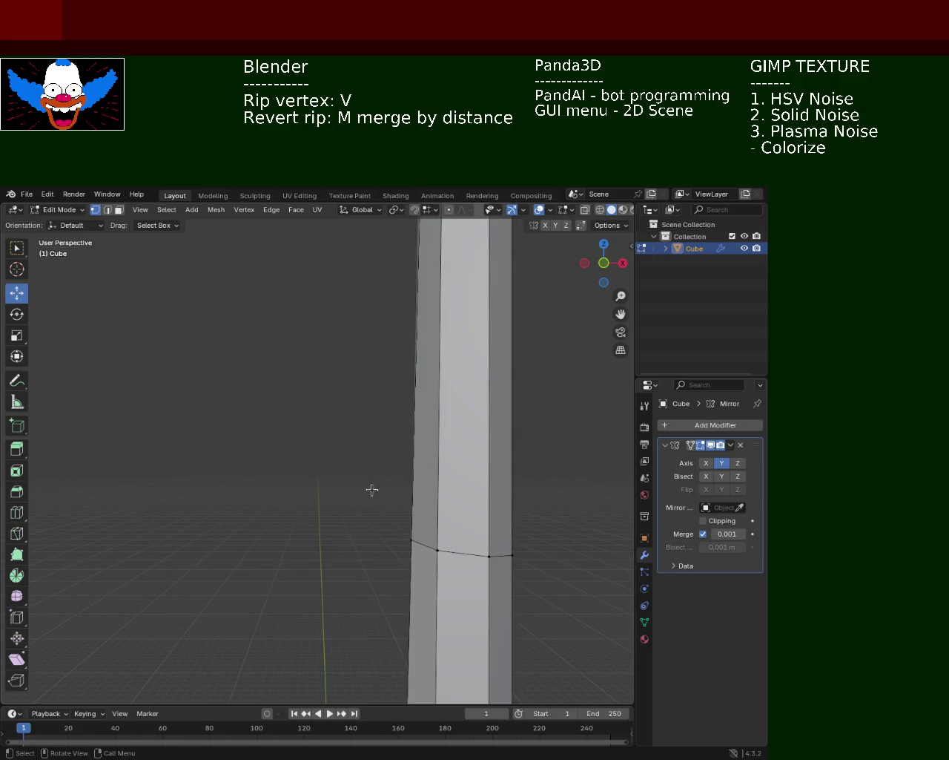
pyautogui.scroll(-2, 373, 492)
pyautogui.scroll(-3, 304, 426)
pyautogui.moveTo(322, 509)
pyautogui.mouseDown(button='middle')
pyautogui.moveTo(338, 433)
pyautogui.moveTo(428, 500)
pyautogui.moveTo(259, 498)
pyautogui.moveTo(369, 499)
pyautogui.moveTo(415, 549)
pyautogui.mouseUp(button='middle')
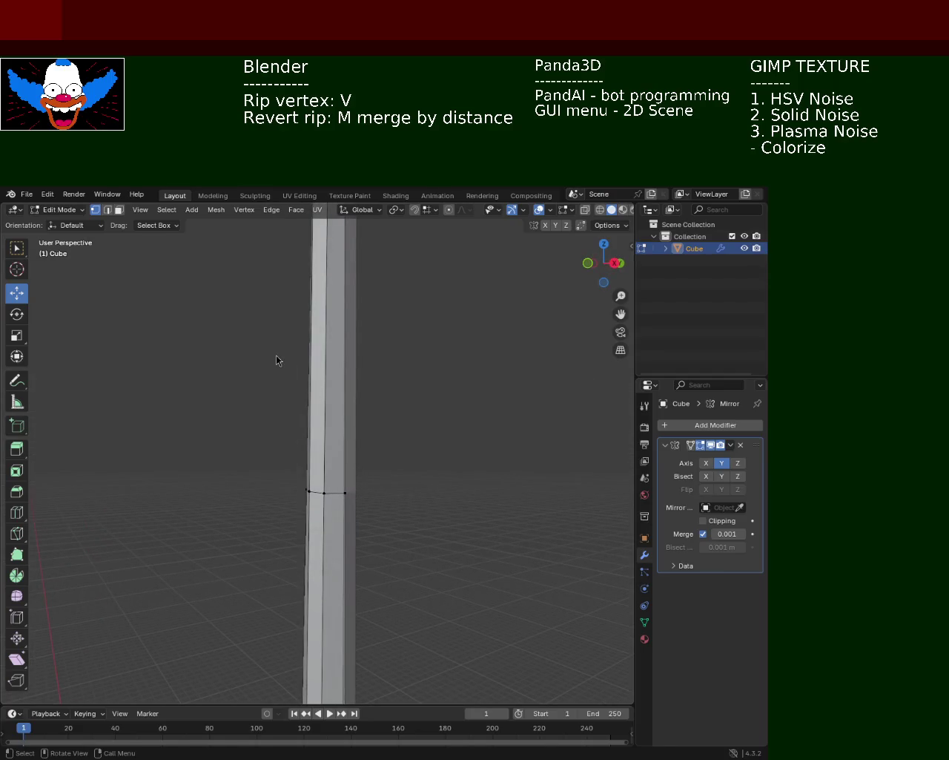
pyautogui.moveTo(291, 362)
pyautogui.keyDown('ctrl'); pyautogui.mouseDown(button='middle')
pyautogui.moveTo(350, 466)
pyautogui.moveTo(335, 499)
pyautogui.moveTo(360, 500)
pyautogui.moveTo(364, 522)
pyautogui.moveTo(390, 511)
pyautogui.moveTo(347, 490)
pyautogui.mouseUp(button='middle'); pyautogui.keyUp('ctrl')
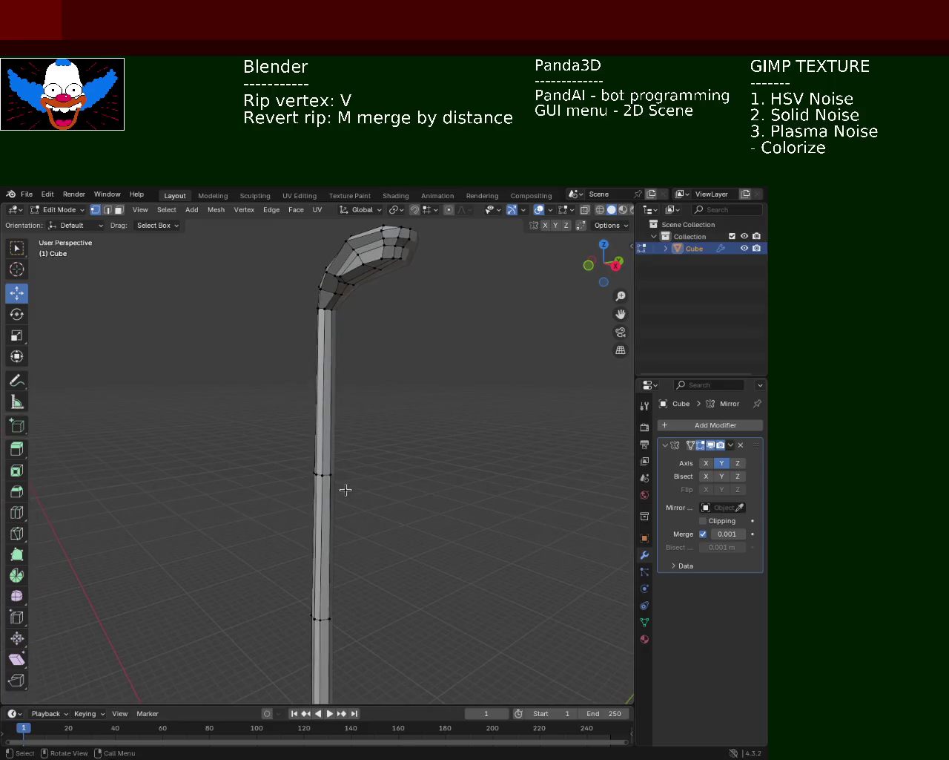
pyautogui.moveTo(379, 538)
pyautogui.keyDown('ctrl'); pyautogui.mouseDown(button='middle')
pyautogui.moveTo(366, 561)
pyautogui.moveTo(378, 394)
pyautogui.moveTo(375, 548)
pyautogui.moveTo(433, 571)
pyautogui.mouseUp(button='middle'); pyautogui.keyUp('ctrl')
pyautogui.moveTo(379, 458)
pyautogui.mouseDown(button='middle')
pyautogui.moveTo(379, 502)
pyautogui.moveTo(342, 430)
pyautogui.mouseUp(button='middle')
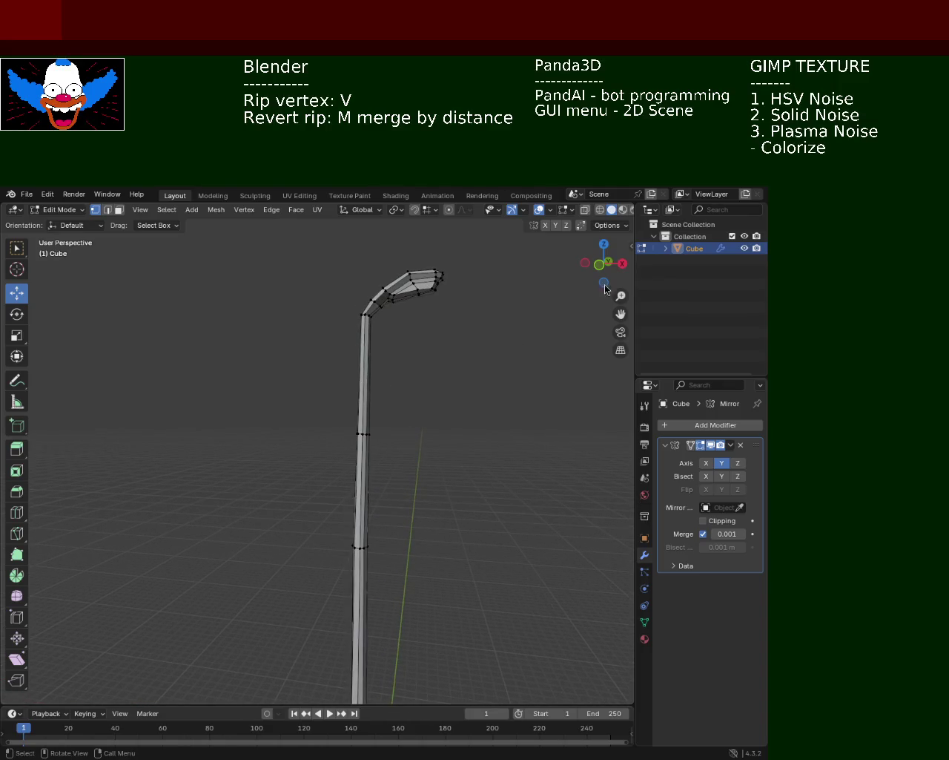
pyautogui.click(600, 210)
# Select the lower pole's edge ring and slide it further down the pole in wireframe.
pyautogui.moveTo(323, 397); pyautogui.dragTo(411, 476)
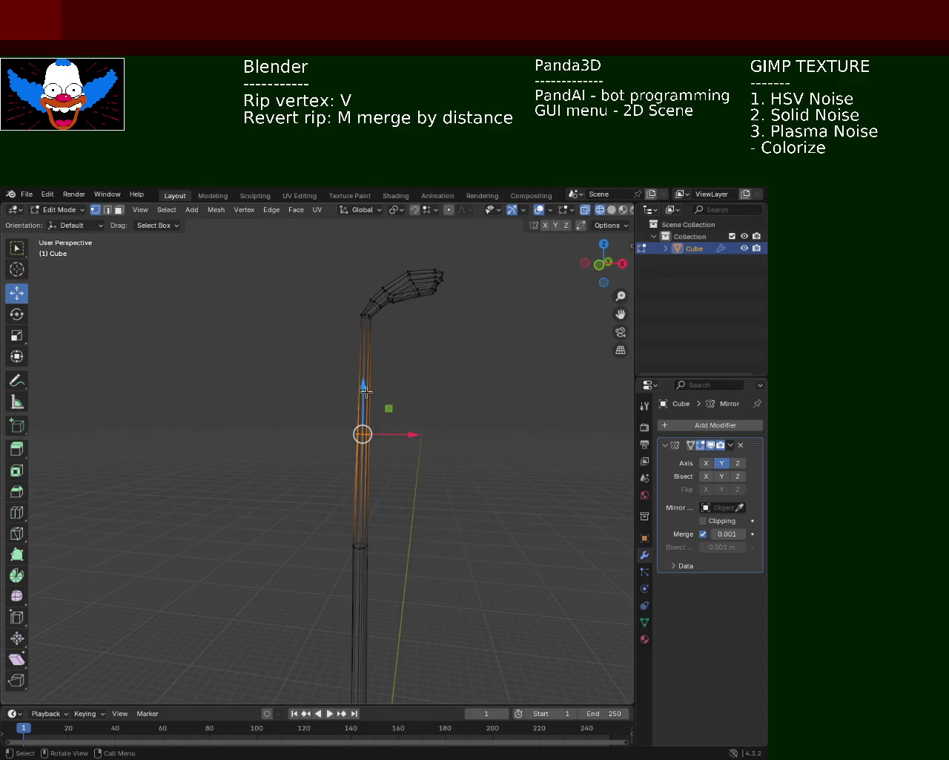
pyautogui.moveTo(368, 394); pyautogui.dragTo(369, 398)
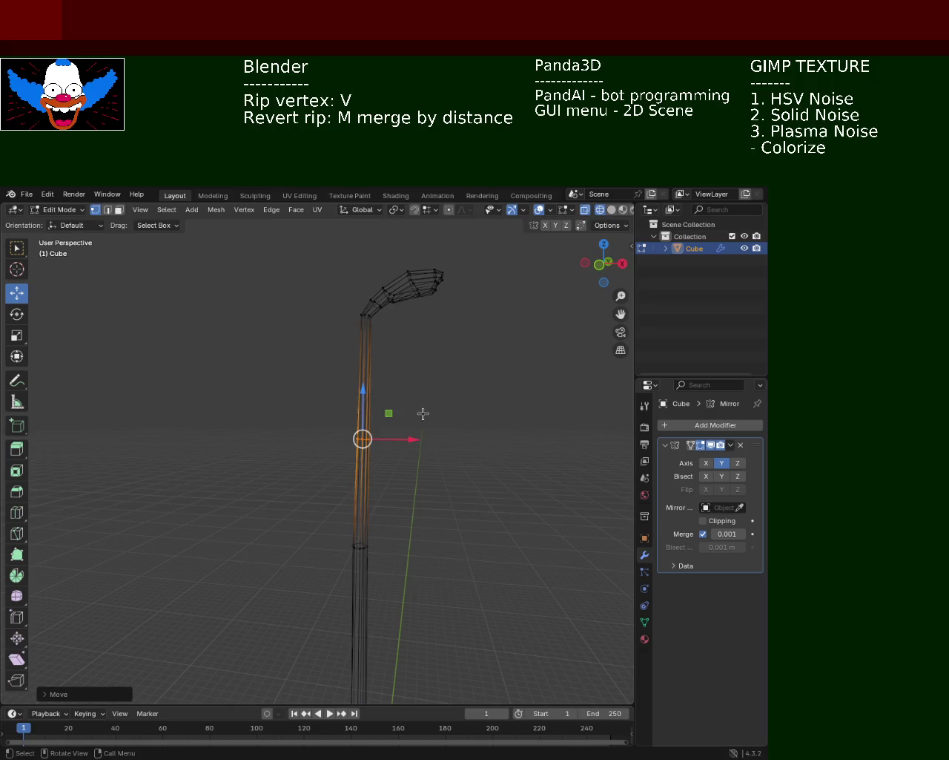
pyautogui.press('z')
pyautogui.click(285, 363)
pyautogui.press('v')
pyautogui.press('Escape')
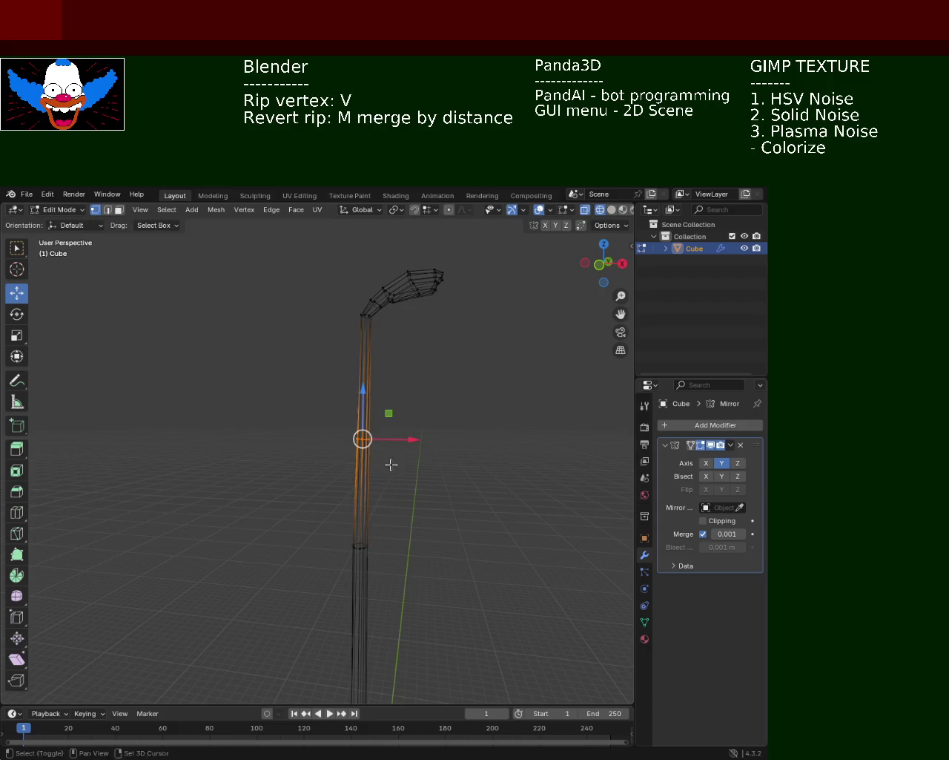
pyautogui.hotkey('shift', 'v')
pyautogui.click(392, 560)
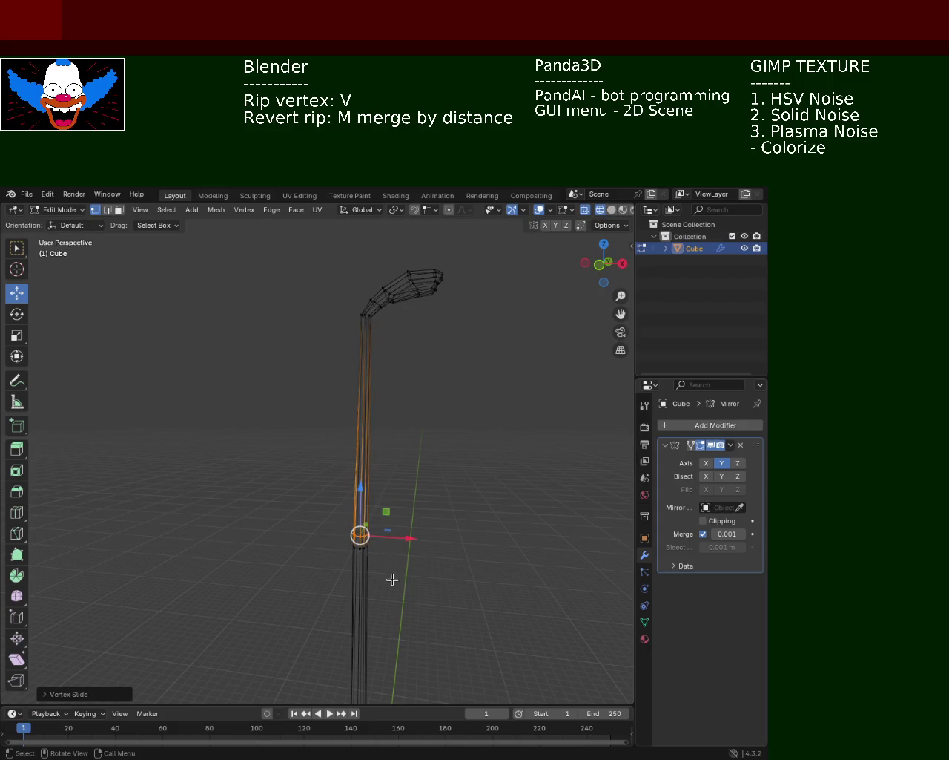
pyautogui.scroll(3, 392, 573)
pyautogui.moveTo(445, 460)
pyautogui.mouseDown(button='middle')
pyautogui.moveTo(404, 475)
pyautogui.moveTo(423, 482)
pyautogui.mouseUp(button='middle')
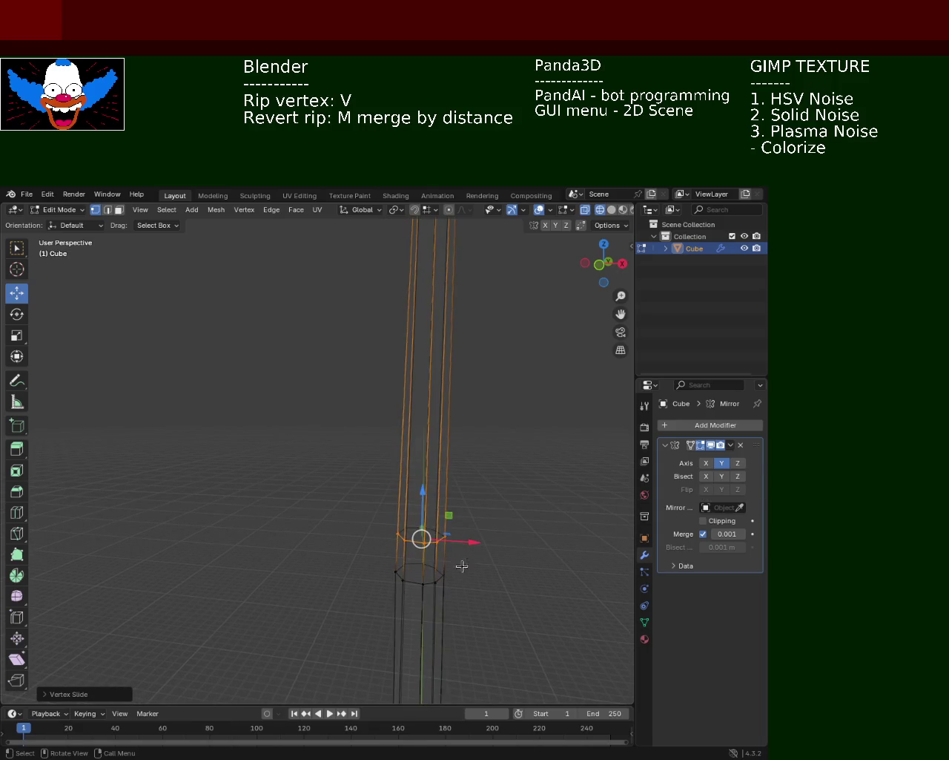
pyautogui.moveTo(378, 438); pyautogui.dragTo(406, 467)
# Scale the upper pole's vertical edges twice, widening that section by about 1.48.
pyautogui.click(437, 520)
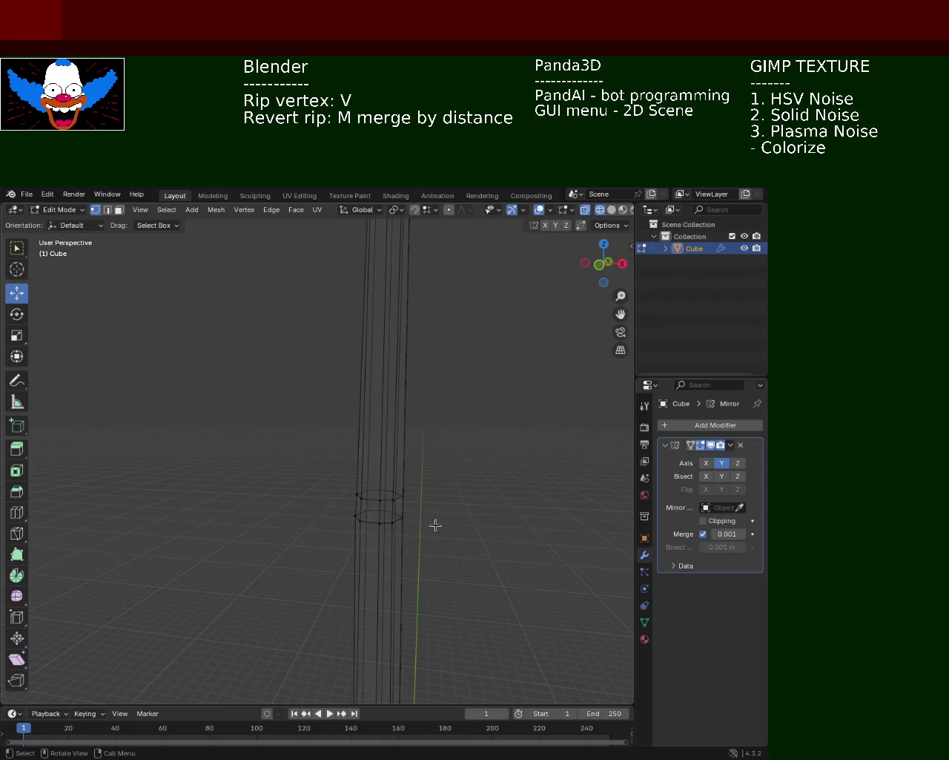
pyautogui.click(399, 501)
pyautogui.keyDown('shift'); pyautogui.click(387, 501); pyautogui.keyUp('shift')
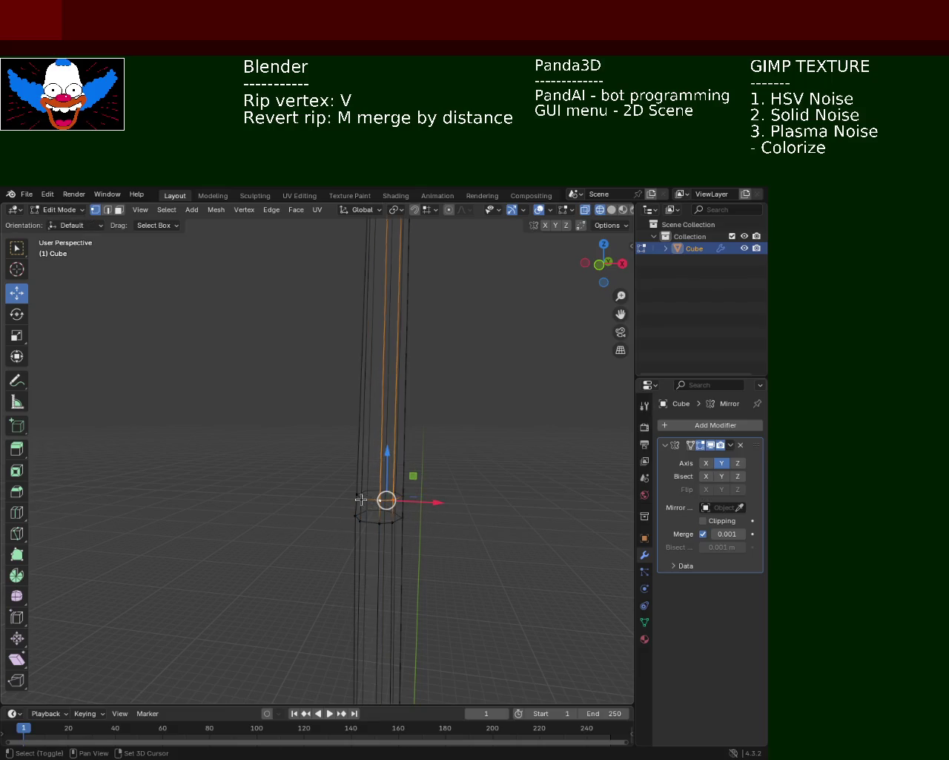
pyautogui.keyDown('shift'); pyautogui.click(375, 502); pyautogui.keyUp('shift')
pyautogui.press('s')
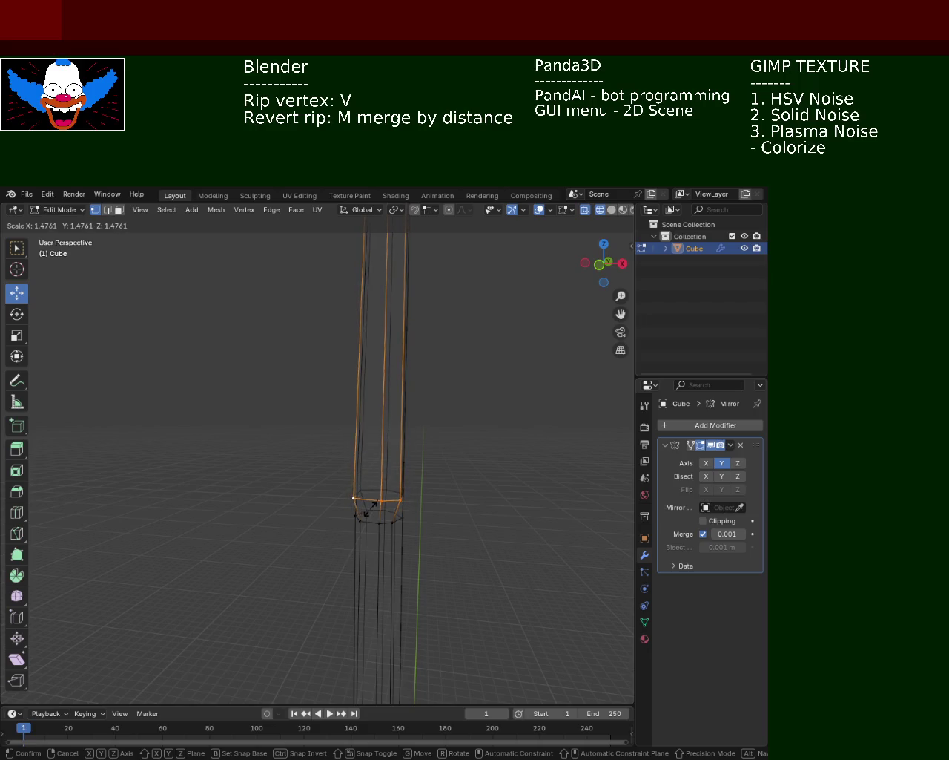
pyautogui.click(375, 509)
pyautogui.click(403, 517)
pyautogui.keyDown('alt'); pyautogui.click(400, 501); pyautogui.keyUp('alt')
pyautogui.press('s')
pyautogui.click(406, 525)
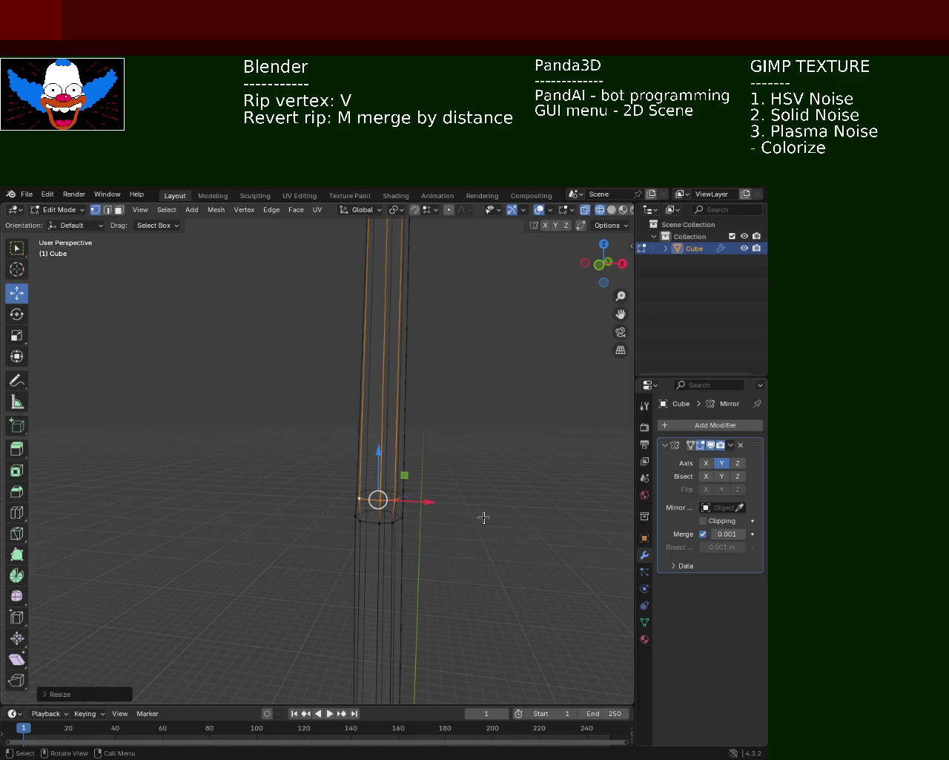
pyautogui.click(612, 211)
# Shrink the selected vertex ring with S, then rip it with V and place it.
pyautogui.moveTo(491, 424)
pyautogui.mouseDown(button='middle')
pyautogui.moveTo(328, 450)
pyautogui.moveTo(413, 487)
pyautogui.moveTo(408, 504)
pyautogui.moveTo(366, 515)
pyautogui.moveTo(394, 523)
pyautogui.moveTo(308, 555)
pyautogui.moveTo(441, 549)
pyautogui.moveTo(438, 514)
pyautogui.mouseUp(button='middle')
pyautogui.click(312, 542)
pyautogui.keyDown('alt'); pyautogui.click(465, 526); pyautogui.keyUp('alt')
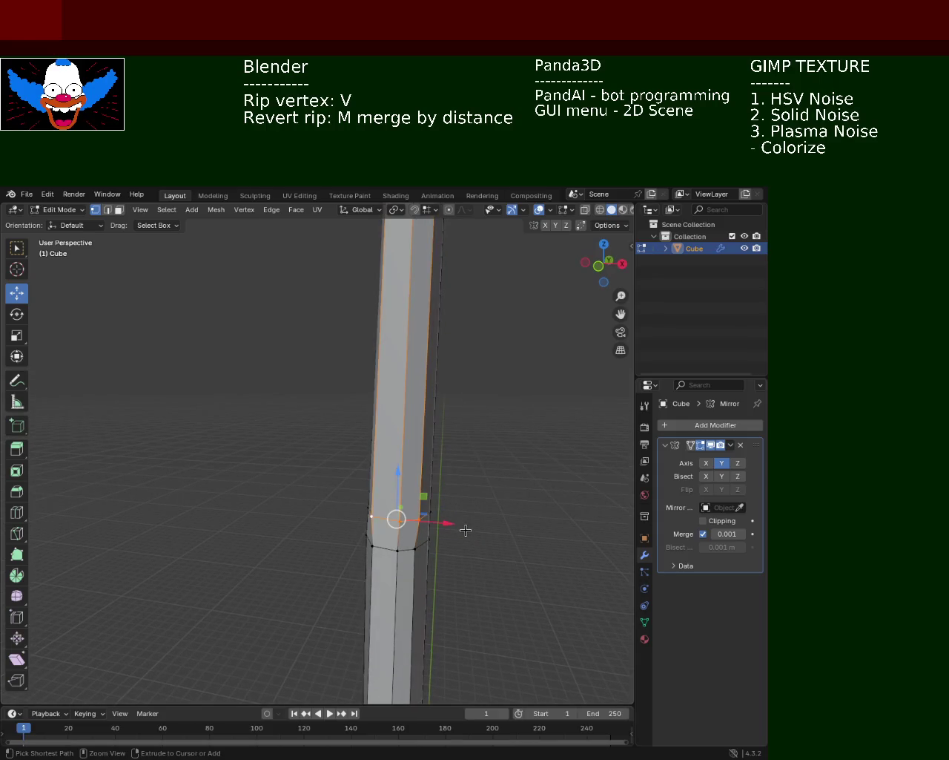
pyautogui.press('s')
pyautogui.click(430, 529)
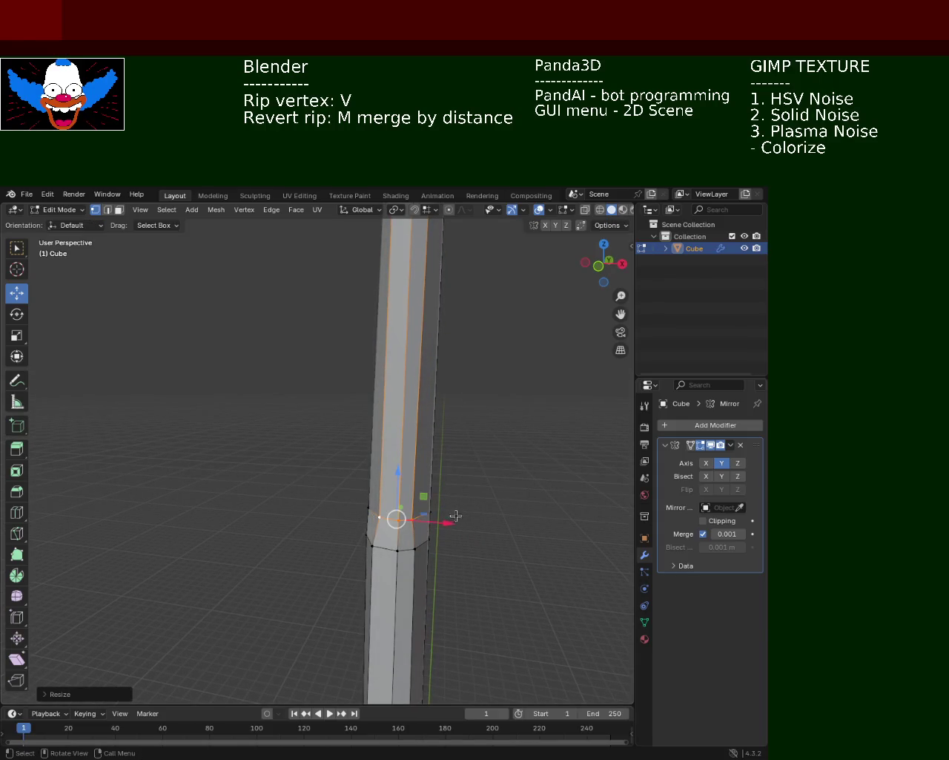
pyautogui.moveTo(428, 535)
pyautogui.mouseDown(button='middle')
pyautogui.moveTo(413, 538)
pyautogui.moveTo(515, 542)
pyautogui.moveTo(377, 509)
pyautogui.mouseUp(button='middle')
pyautogui.press('v')
pyautogui.click(429, 544)
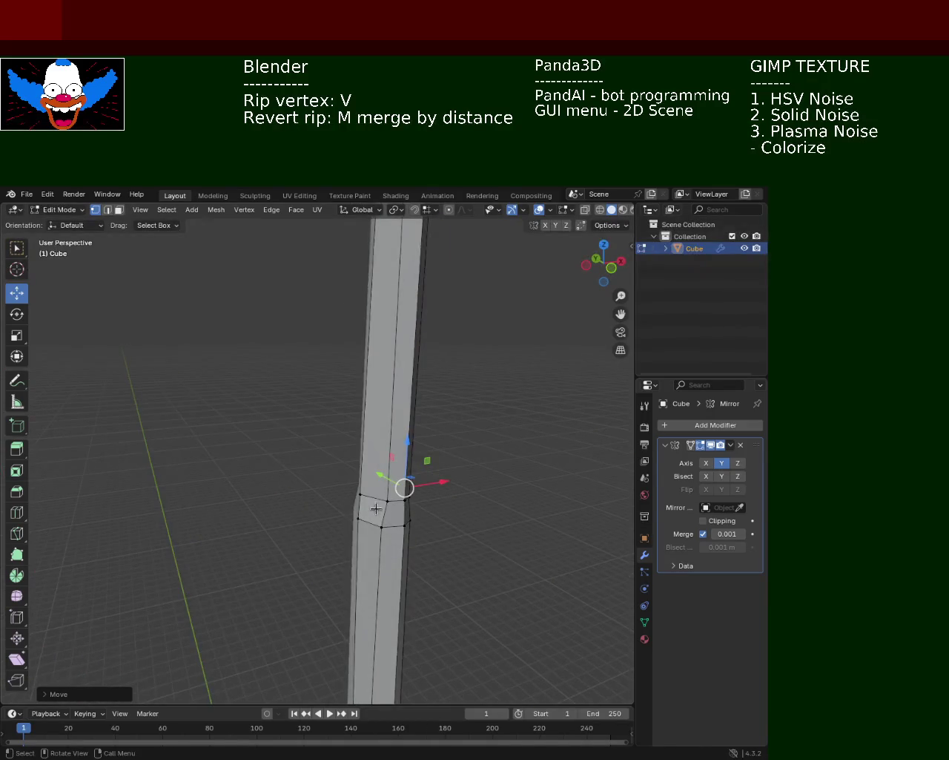
# Slide a left-edge pole vertex along X and view the whole pole upright.
pyautogui.click(412, 495)
pyautogui.moveTo(390, 486); pyautogui.dragTo(398, 488)
pyautogui.moveTo(398, 487)
pyautogui.mouseDown(button='middle')
pyautogui.moveTo(423, 470)
pyautogui.moveTo(447, 485)
pyautogui.moveTo(474, 535)
pyautogui.mouseUp(button='middle')
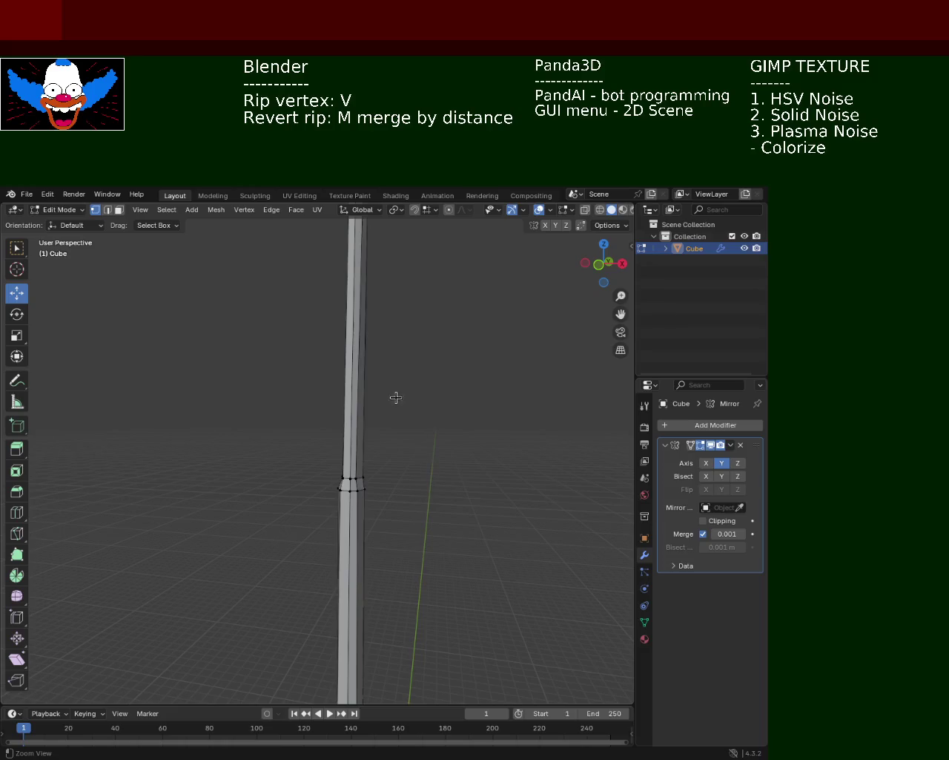
pyautogui.keyDown('ctrl'); pyautogui.moveTo(396, 395); pyautogui.dragTo(376, 377, button='middle'); pyautogui.keyUp('ctrl')
pyautogui.moveTo(378, 534)
pyautogui.mouseDown(button='middle')
pyautogui.moveTo(391, 481)
pyautogui.moveTo(383, 483)
pyautogui.mouseUp(button='middle')
pyautogui.scroll(2, 443, 520)
pyautogui.scroll(2, 441, 490)
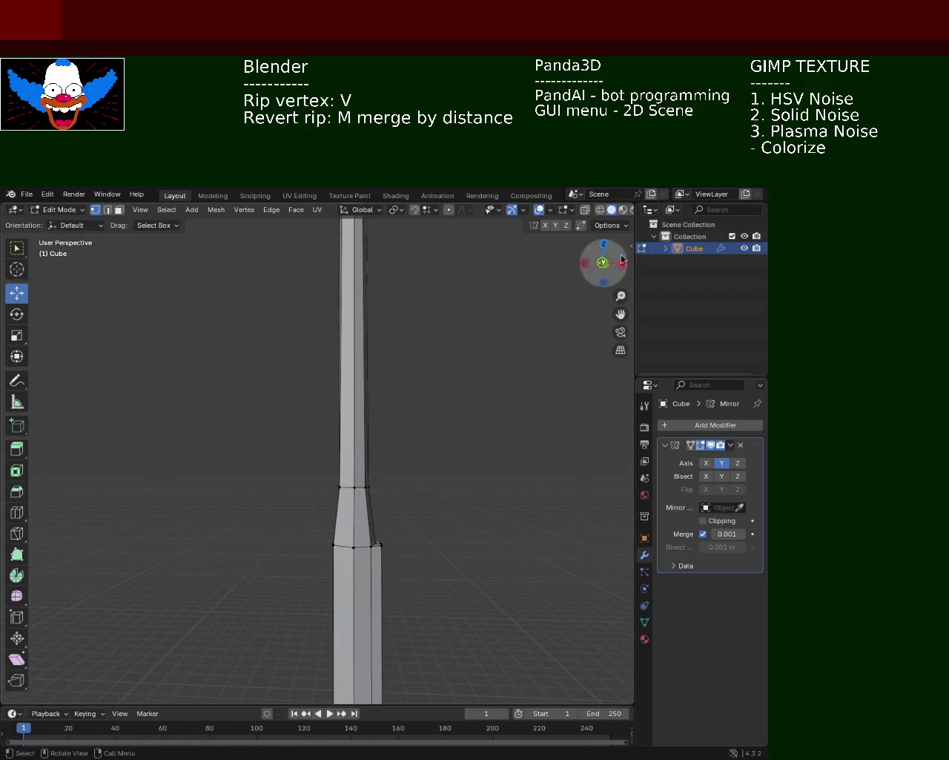
pyautogui.click(600, 209)
# Box-select the transition vertex ring and move it lower down the pole.
pyautogui.moveTo(248, 433); pyautogui.dragTo(409, 512)
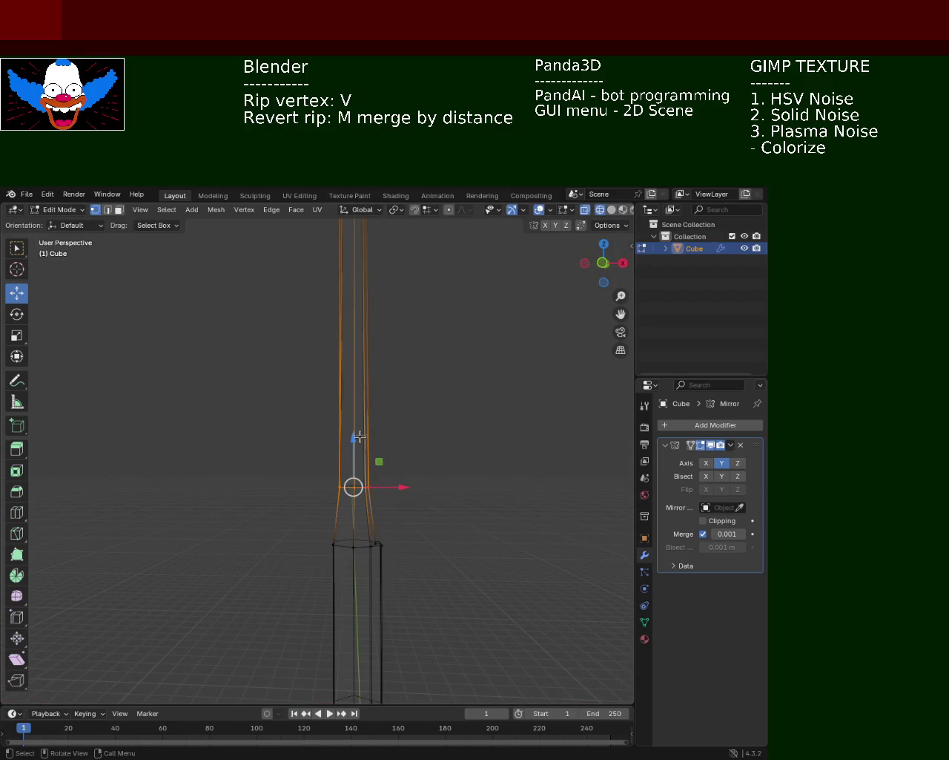
pyautogui.moveTo(360, 436); pyautogui.dragTo(360, 479)
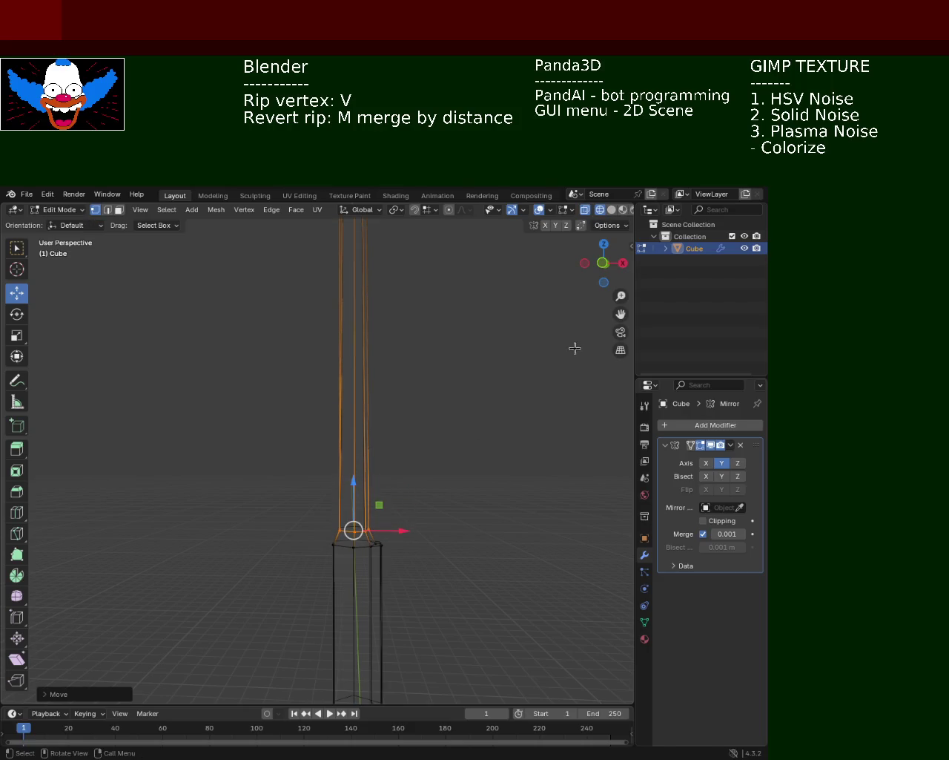
pyautogui.click(609, 209)
# Inspect the finished lamp post in solid view and save it as light_pole_1.blend.
pyautogui.moveTo(484, 399)
pyautogui.mouseDown(button='middle')
pyautogui.moveTo(403, 480)
pyautogui.moveTo(427, 446)
pyautogui.moveTo(363, 400)
pyautogui.moveTo(368, 504)
pyautogui.moveTo(375, 475)
pyautogui.moveTo(338, 463)
pyautogui.moveTo(430, 475)
pyautogui.moveTo(412, 476)
pyautogui.moveTo(414, 331)
pyautogui.moveTo(396, 447)
pyautogui.moveTo(361, 356)
pyautogui.moveTo(349, 377)
pyautogui.moveTo(377, 424)
pyautogui.moveTo(368, 386)
pyautogui.moveTo(411, 417)
pyautogui.moveTo(393, 413)
pyautogui.moveTo(364, 313)
pyautogui.mouseUp(button='middle')
pyautogui.moveTo(422, 344)
pyautogui.keyDown('ctrl'); pyautogui.mouseDown(button='middle')
pyautogui.moveTo(396, 494)
pyautogui.moveTo(381, 420)
pyautogui.moveTo(352, 553)
pyautogui.mouseUp(button='middle'); pyautogui.keyUp('ctrl')
pyautogui.keyDown('shift'); pyautogui.moveTo(415, 599); pyautogui.dragTo(364, 406, button='middle'); pyautogui.keyUp('shift')
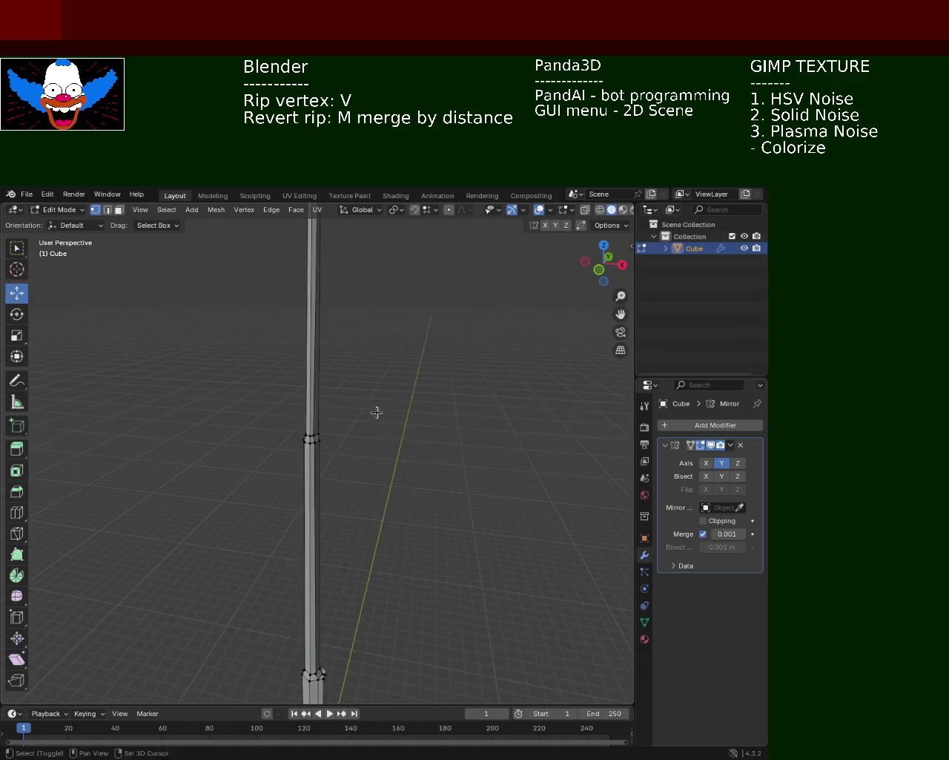
pyautogui.moveTo(383, 544)
pyautogui.mouseDown(button='middle')
pyautogui.moveTo(377, 568)
pyautogui.moveTo(392, 406)
pyautogui.moveTo(392, 503)
pyautogui.moveTo(407, 447)
pyautogui.moveTo(388, 464)
pyautogui.moveTo(416, 465)
pyautogui.mouseUp(button='middle')
pyautogui.hotkey('ctrl', 's')
pyautogui.moveTo(351, 395)
pyautogui.keyDown('ctrl'); pyautogui.mouseDown(button='middle')
pyautogui.moveTo(394, 505)
pyautogui.moveTo(327, 609)
pyautogui.moveTo(309, 556)
pyautogui.moveTo(324, 507)
pyautogui.moveTo(316, 470)
pyautogui.moveTo(329, 465)
pyautogui.mouseUp(button='middle'); pyautogui.keyUp('ctrl')
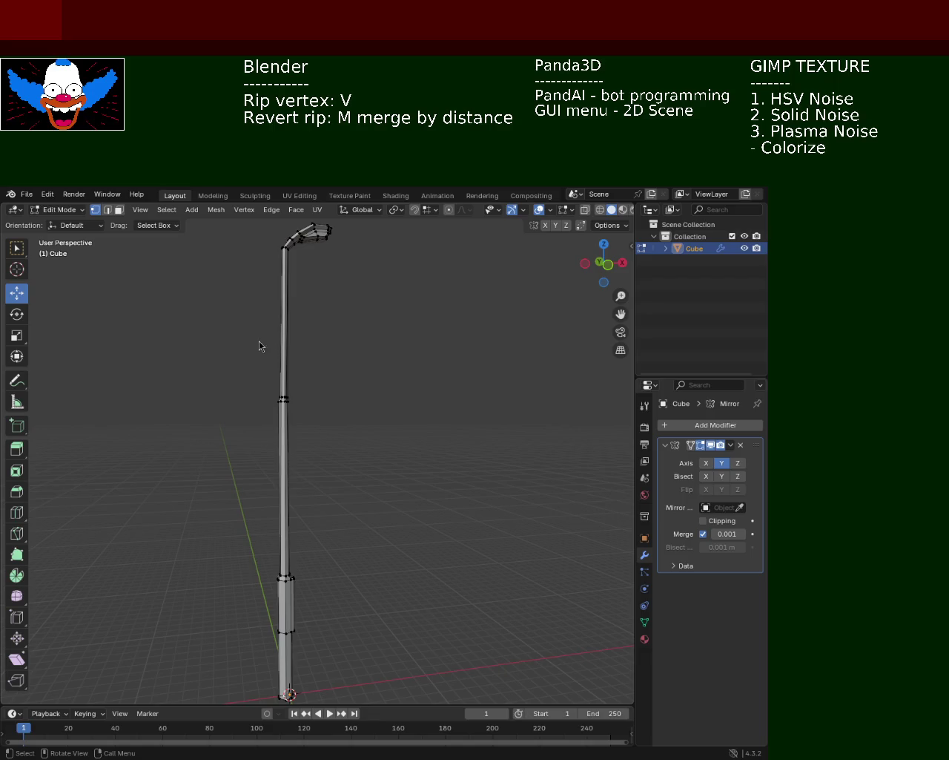
pyautogui.moveTo(314, 318)
pyautogui.keyDown('ctrl'); pyautogui.mouseDown(button='middle')
pyautogui.moveTo(352, 547)
pyautogui.moveTo(278, 467)
pyautogui.moveTo(237, 629)
pyautogui.mouseUp(button='middle'); pyautogui.keyUp('ctrl')
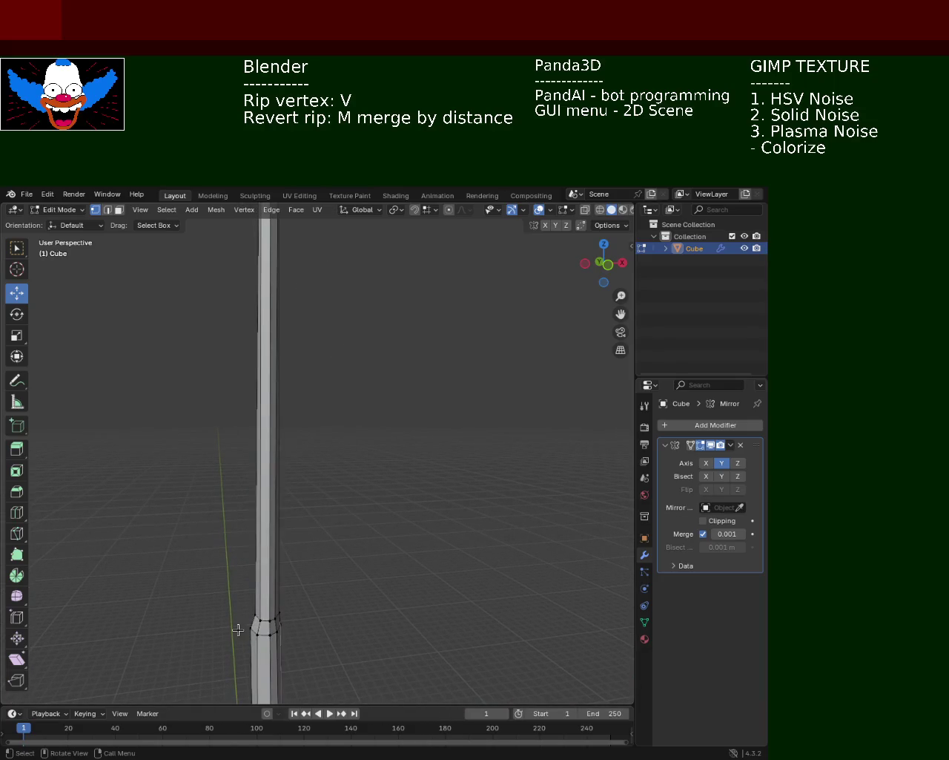
pyautogui.moveTo(360, 426)
pyautogui.keyDown('shift'); pyautogui.mouseDown(button='middle')
pyautogui.moveTo(317, 298)
pyautogui.moveTo(369, 358)
pyautogui.moveTo(327, 348)
pyautogui.mouseUp(button='middle'); pyautogui.keyUp('shift')
# Subdivide a selected edge at the bottom of the pole.
pyautogui.hotkey('ctrl', 'e')
pyautogui.click(291, 261)
pyautogui.keyDown('shift'); pyautogui.click(306, 661); pyautogui.keyUp('shift')
pyautogui.hotkey('ctrl', 'e')
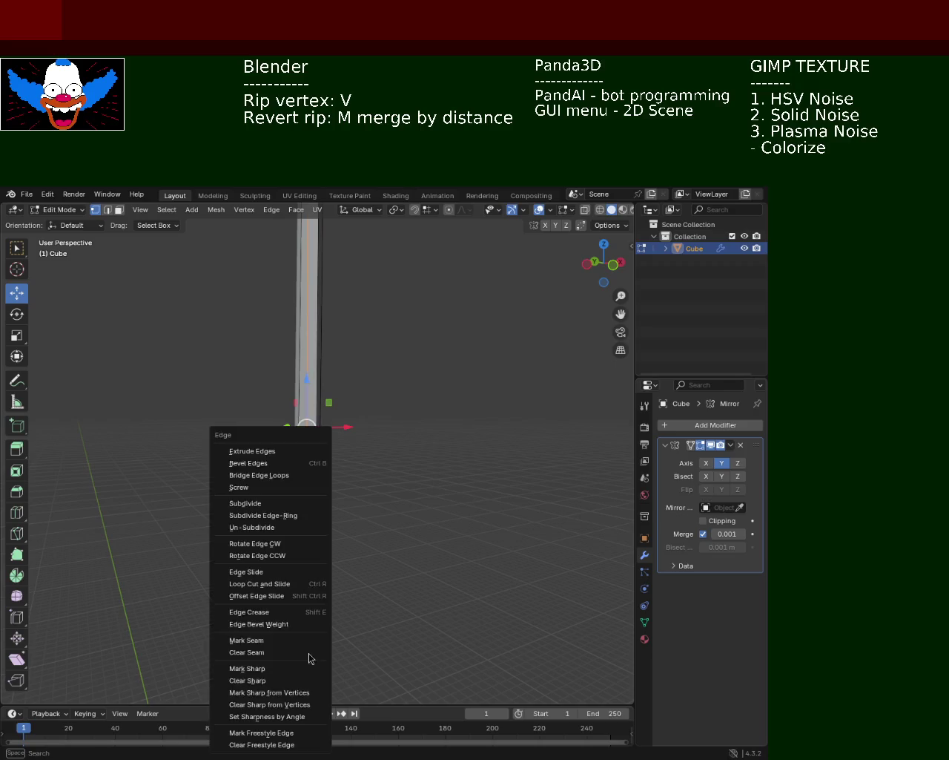
pyautogui.click(238, 502)
# Select the column's top and bottom vertices and subdivide the edges between them.
pyautogui.click(296, 650)
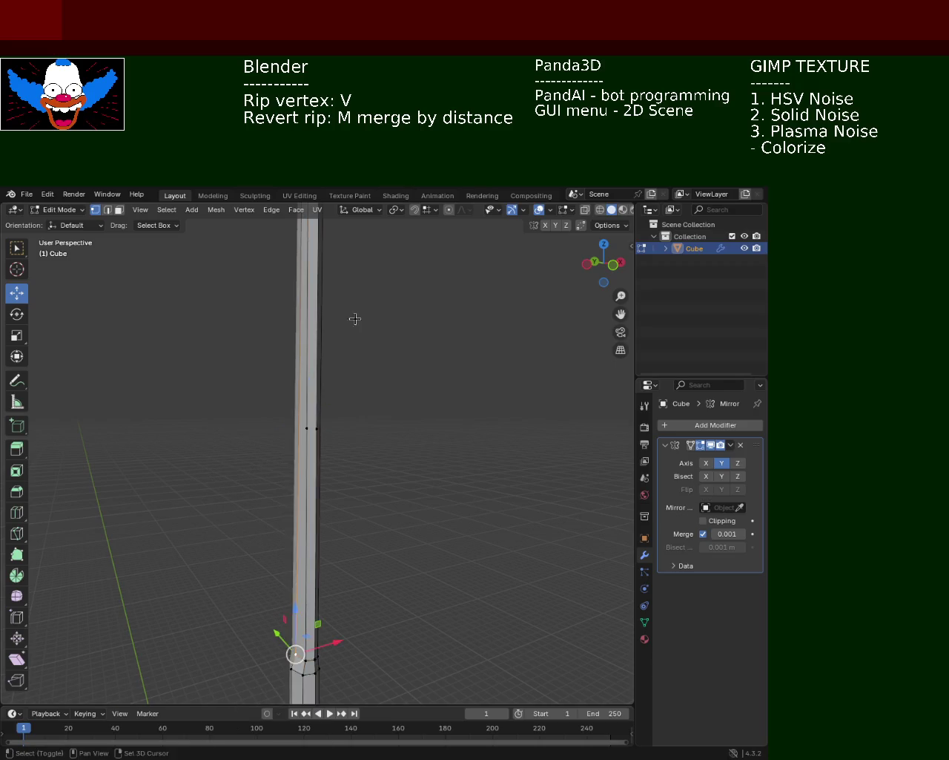
pyautogui.keyDown('shift'); pyautogui.moveTo(354, 313); pyautogui.dragTo(356, 423, button='middle'); pyautogui.keyUp('shift')
pyautogui.keyDown('shift'); pyautogui.click(323, 305); pyautogui.keyUp('shift')
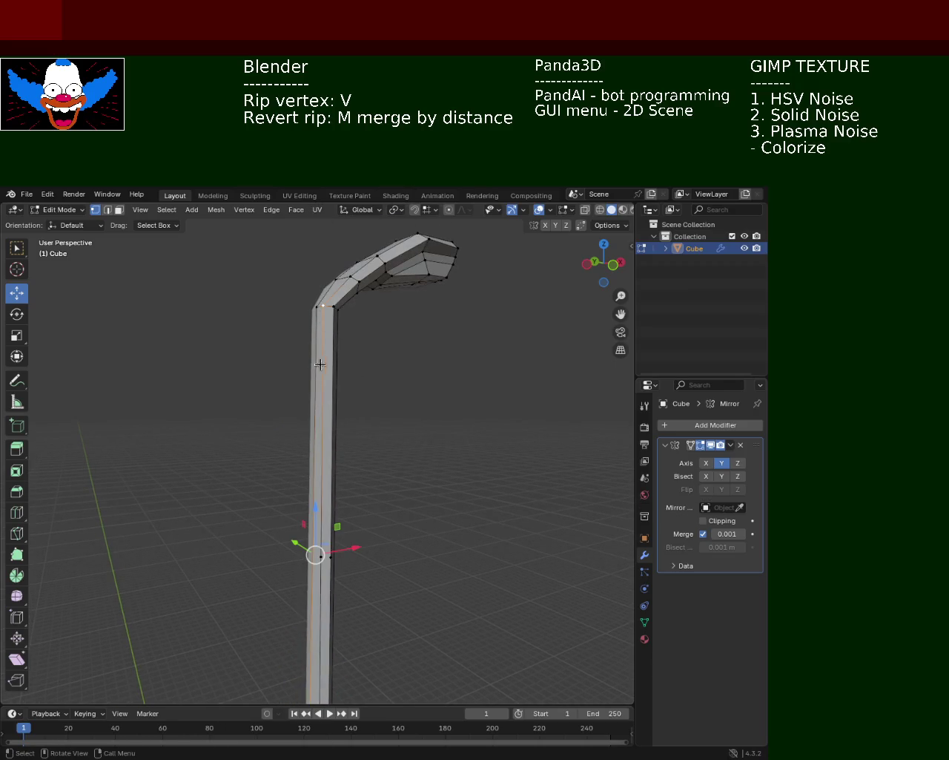
pyautogui.moveTo(407, 419)
pyautogui.mouseDown(button='middle')
pyautogui.moveTo(452, 426)
pyautogui.moveTo(314, 414)
pyautogui.mouseUp(button='middle')
pyautogui.click(285, 250)
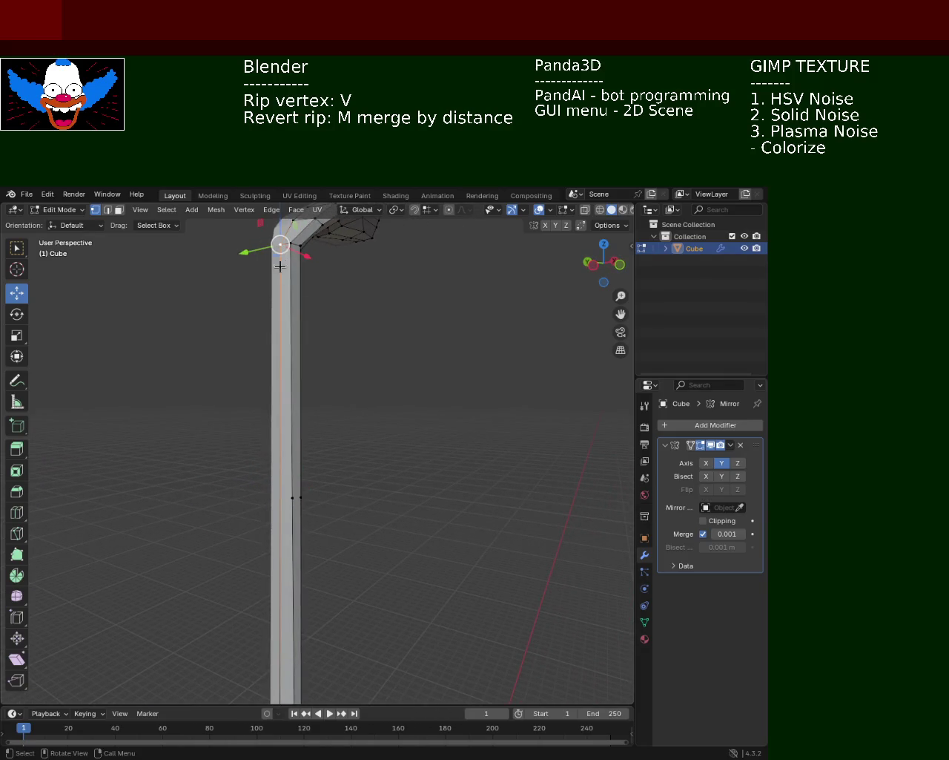
pyautogui.hotkey('ctrl', 'z')
pyautogui.keyDown('shift'); pyautogui.click(306, 606); pyautogui.keyUp('shift')
pyautogui.rightClick(306, 606)
pyautogui.click(310, 610)
# Select the edge path along the column's front and mark it as a seam.
pyautogui.moveTo(310, 609)
pyautogui.mouseDown(button='middle')
pyautogui.moveTo(349, 458)
pyautogui.moveTo(337, 445)
pyautogui.mouseUp(button='middle')
pyautogui.click(324, 671)
pyautogui.keyDown('shift'); pyautogui.scroll(2, 366, 483); pyautogui.keyUp('shift')
pyautogui.keyDown('shift'); pyautogui.scroll(2, 379, 407); pyautogui.keyUp('shift')
pyautogui.keyDown('shift'); pyautogui.scroll(2, 381, 371); pyautogui.keyUp('shift')
pyautogui.keyDown('ctrl'); pyautogui.click(326, 268); pyautogui.keyUp('ctrl')
pyautogui.keyDown('shift'); pyautogui.scroll(-3, 336, 598); pyautogui.keyUp('shift')
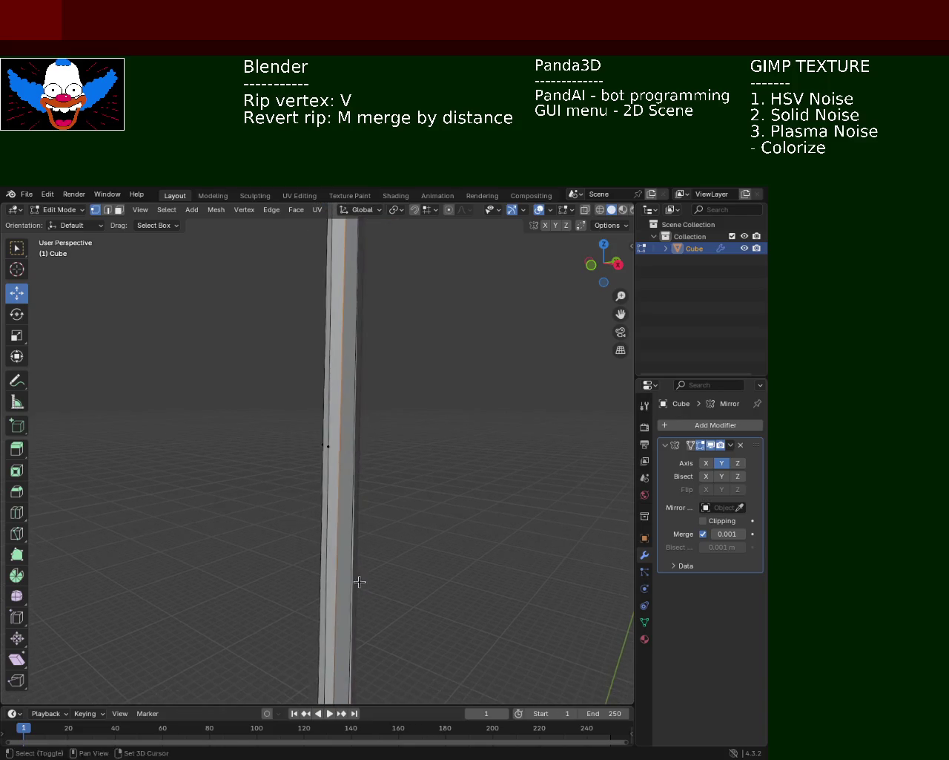
pyautogui.keyDown('shift'); pyautogui.scroll(-3, 359, 578); pyautogui.keyUp('shift')
pyautogui.hotkey('ctrl', 'e')
pyautogui.click(357, 642)
# Subdivide another selected column edge, adding a mid-height vertex.
pyautogui.keyDown('shift'); pyautogui.scroll(-3, 445, 396); pyautogui.keyUp('shift')
pyautogui.keyDown('shift'); pyautogui.scroll(4, 386, 302); pyautogui.keyUp('shift')
pyautogui.keyDown('shift'); pyautogui.scroll(3, 385, 324); pyautogui.keyUp('shift')
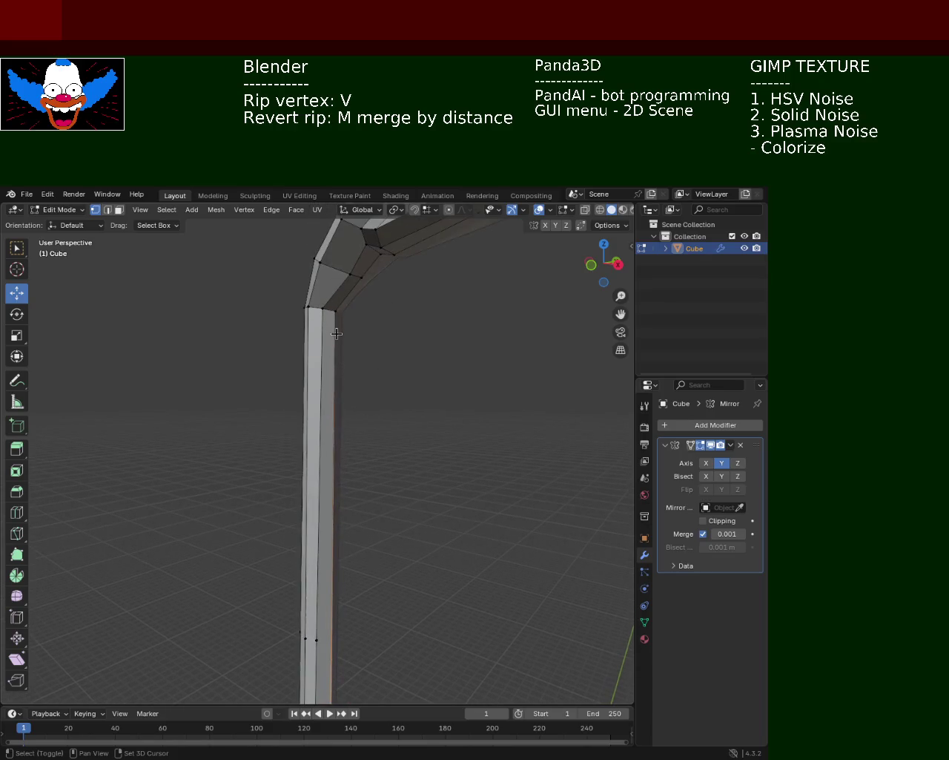
pyautogui.rightClick(349, 327)
pyautogui.click(351, 333)
pyautogui.keyDown('shift'); pyautogui.scroll(-2, 399, 454); pyautogui.keyUp('shift')
pyautogui.keyDown('shift'); pyautogui.moveTo(400, 454); pyautogui.dragTo(297, 431, button='middle'); pyautogui.keyUp('shift')
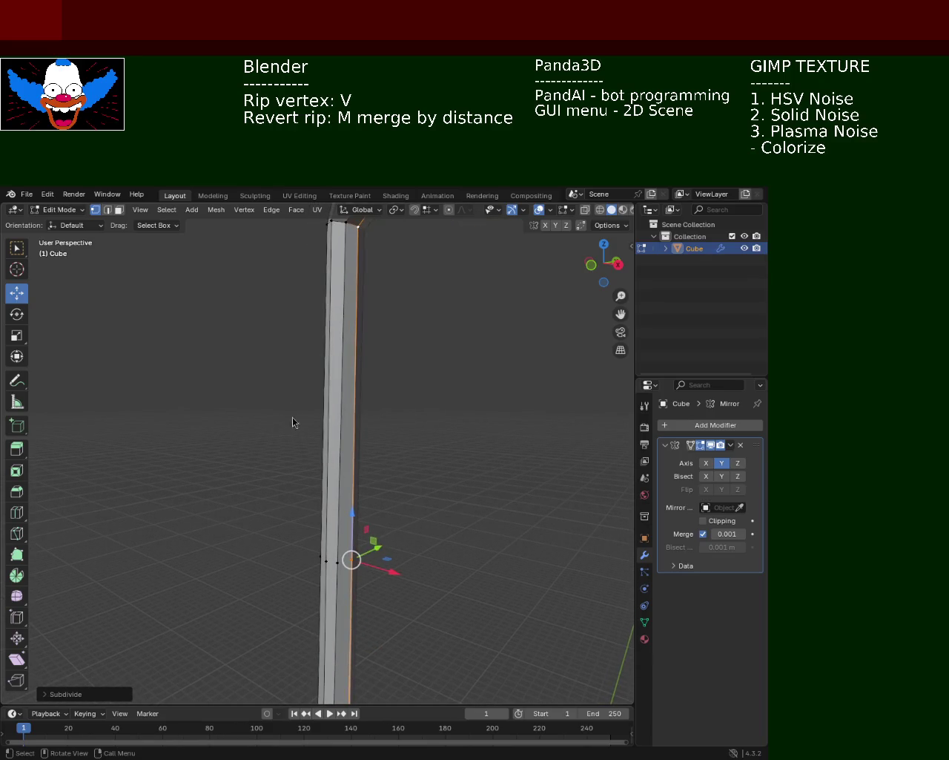
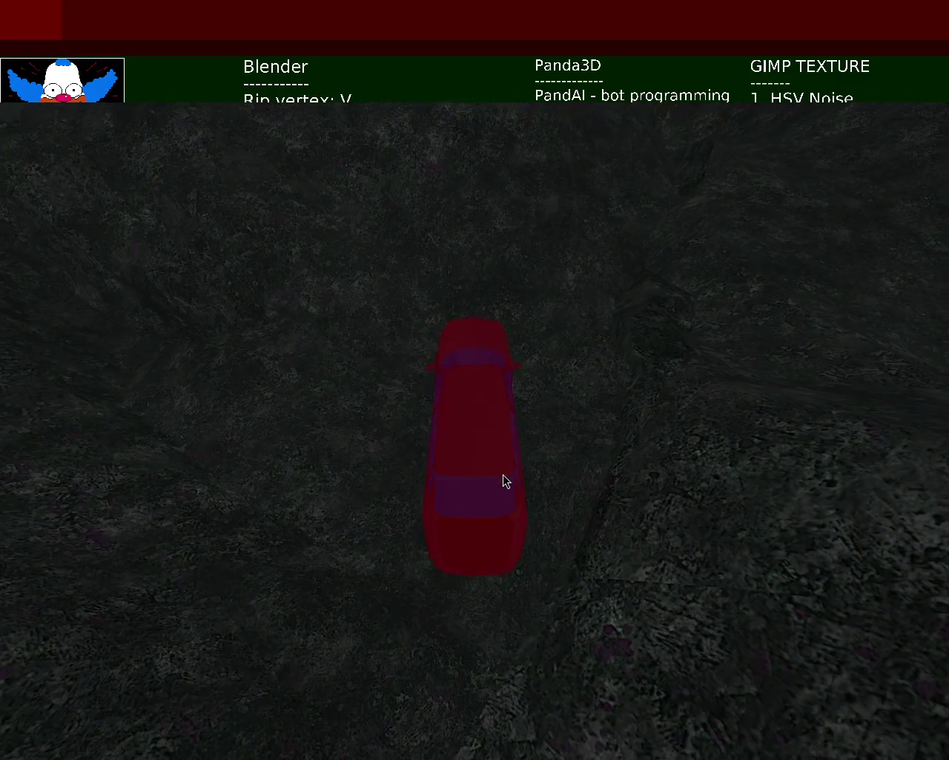
# Drive the red car forward over the rocky terrain, steering alternately right and left.
pyautogui.press('Right')
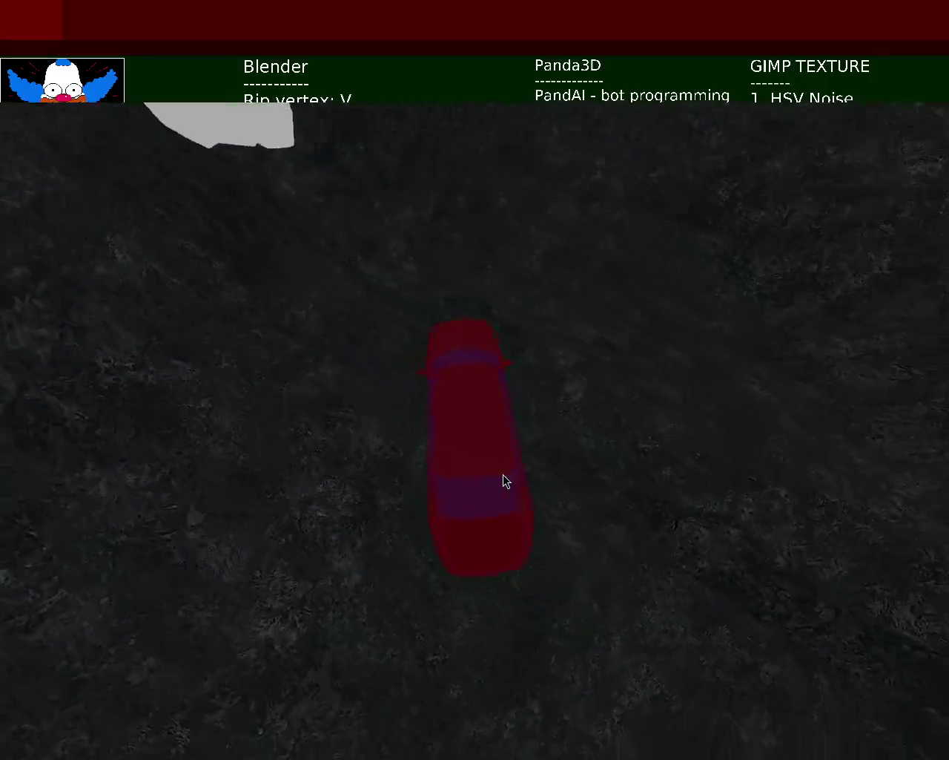
pyautogui.press('Right')
pyautogui.press('Left')
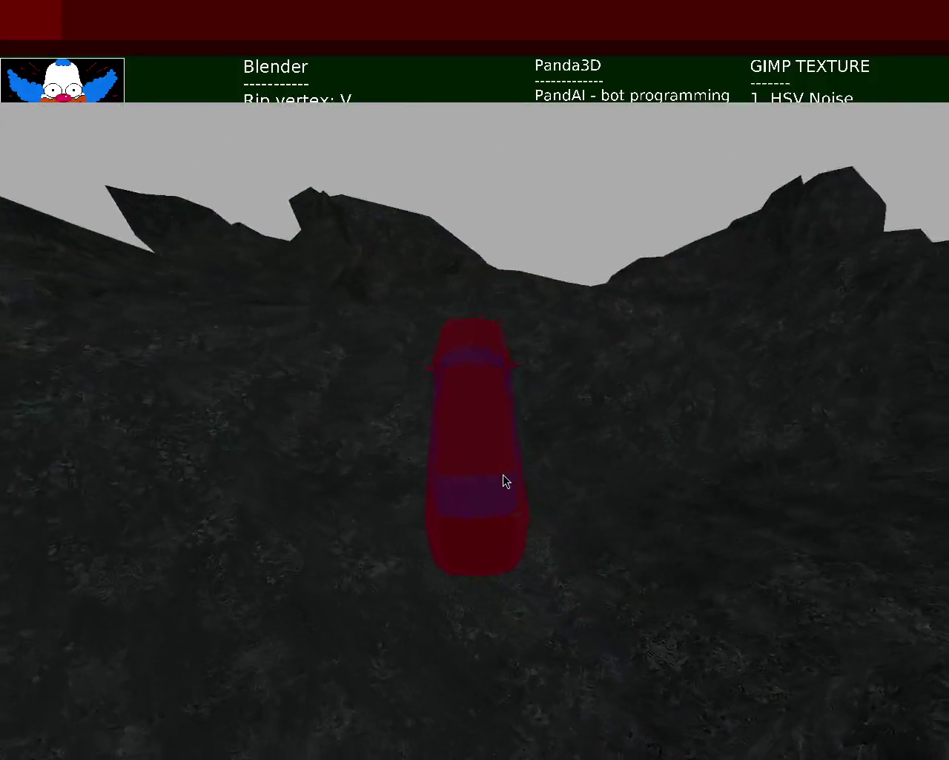
pyautogui.press('Left')
pyautogui.press('Right')
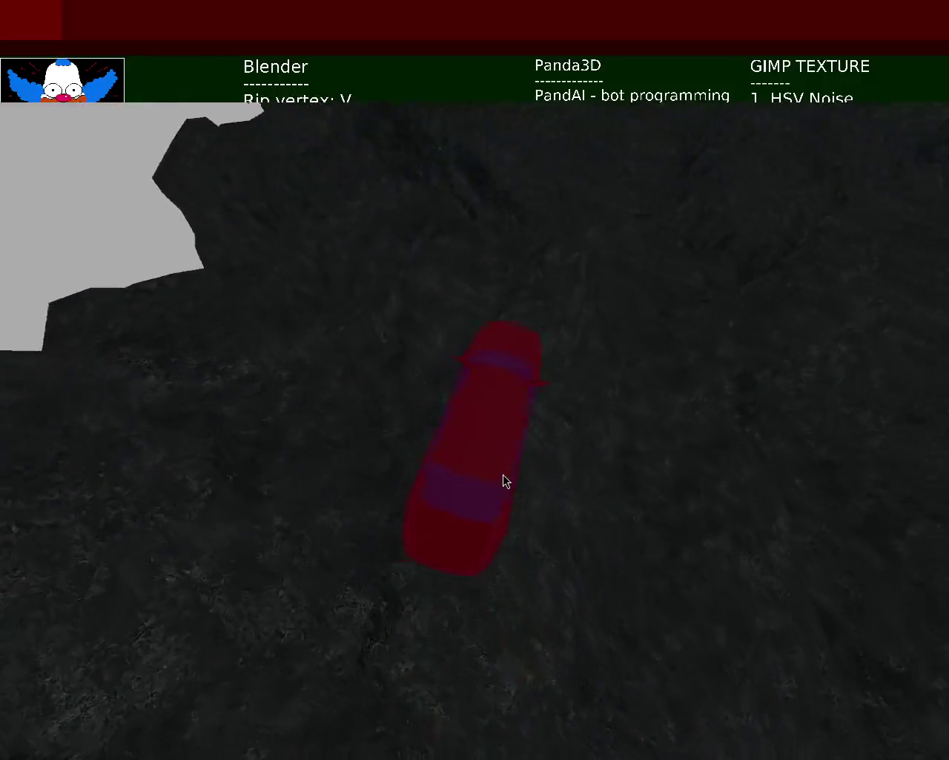
pyautogui.press('Left')
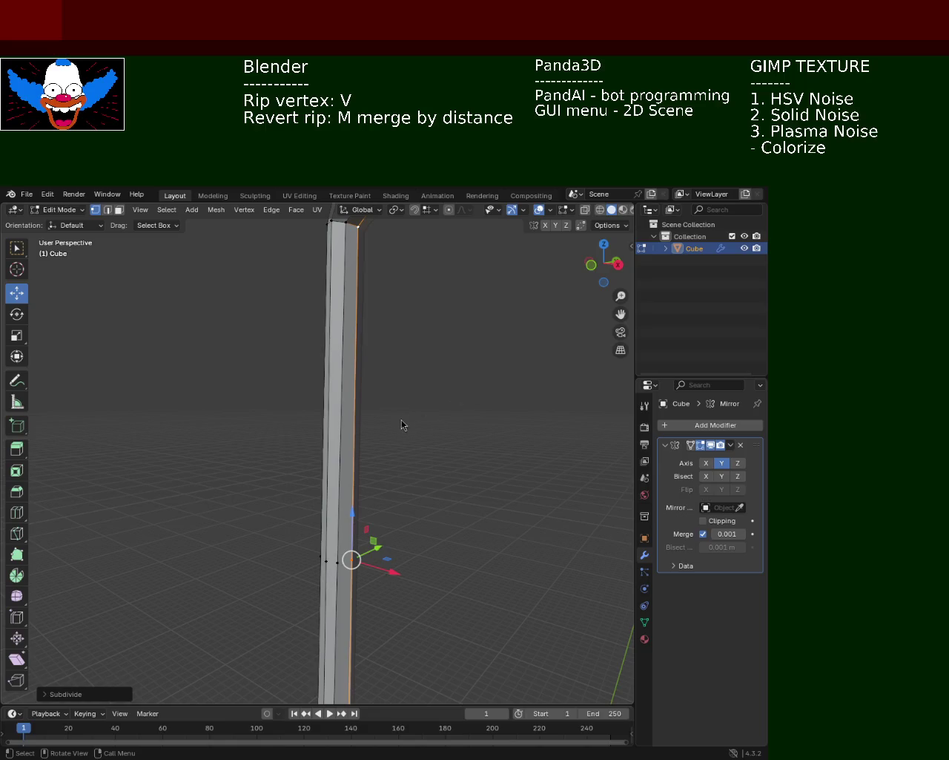
# Add the pole's left vertical edge to the selection and start a vertex slide along the post.
pyautogui.moveTo(419, 313)
pyautogui.mouseDown(button='middle')
pyautogui.moveTo(411, 440)
pyautogui.moveTo(445, 453)
pyautogui.moveTo(418, 428)
pyautogui.moveTo(337, 455)
pyautogui.moveTo(358, 380)
pyautogui.moveTo(372, 449)
pyautogui.moveTo(335, 491)
pyautogui.mouseUp(button='middle')
pyautogui.scroll(-2, 336, 454)
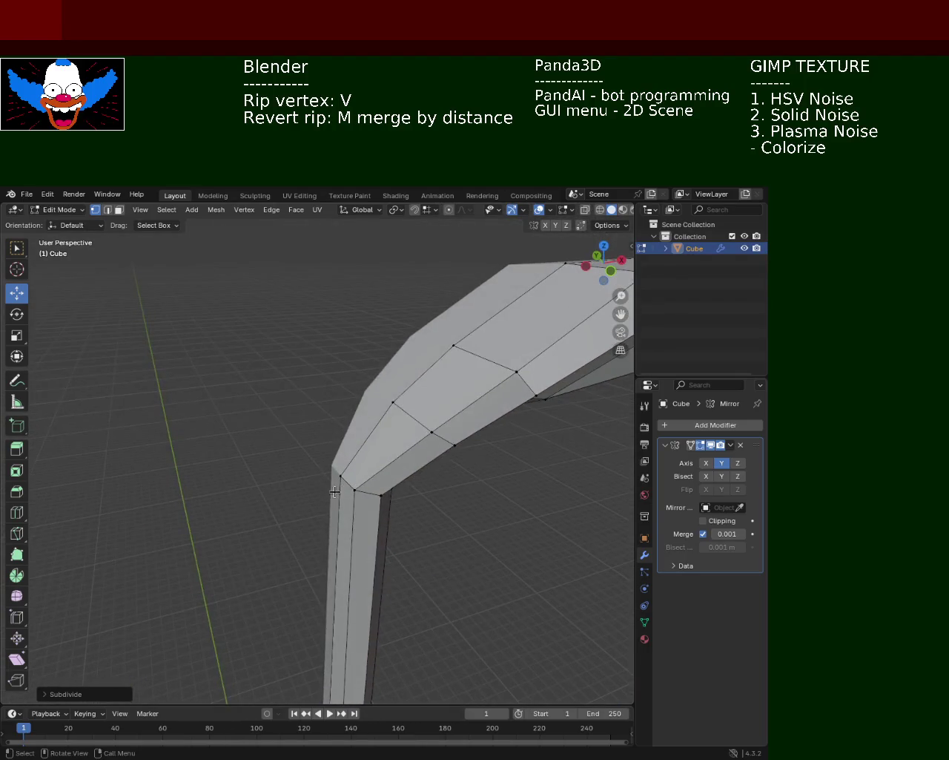
pyautogui.keyDown('shift'); pyautogui.moveTo(396, 521); pyautogui.dragTo(415, 373, button='middle'); pyautogui.keyUp('shift')
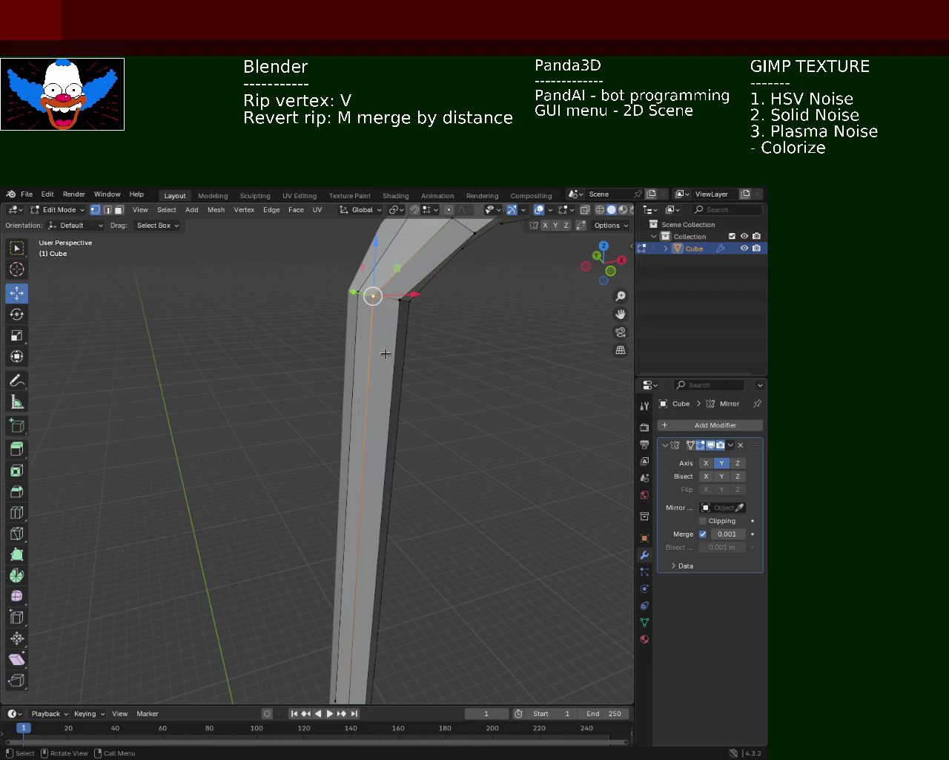
pyautogui.moveTo(386, 354); pyautogui.dragTo(371, 470, button='middle')
pyautogui.moveTo(365, 557)
pyautogui.mouseDown(button='middle')
pyautogui.moveTo(403, 423)
pyautogui.moveTo(498, 546)
pyautogui.moveTo(395, 473)
pyautogui.moveTo(369, 471)
pyautogui.moveTo(355, 580)
pyautogui.moveTo(345, 562)
pyautogui.moveTo(345, 420)
pyautogui.mouseUp(button='middle')
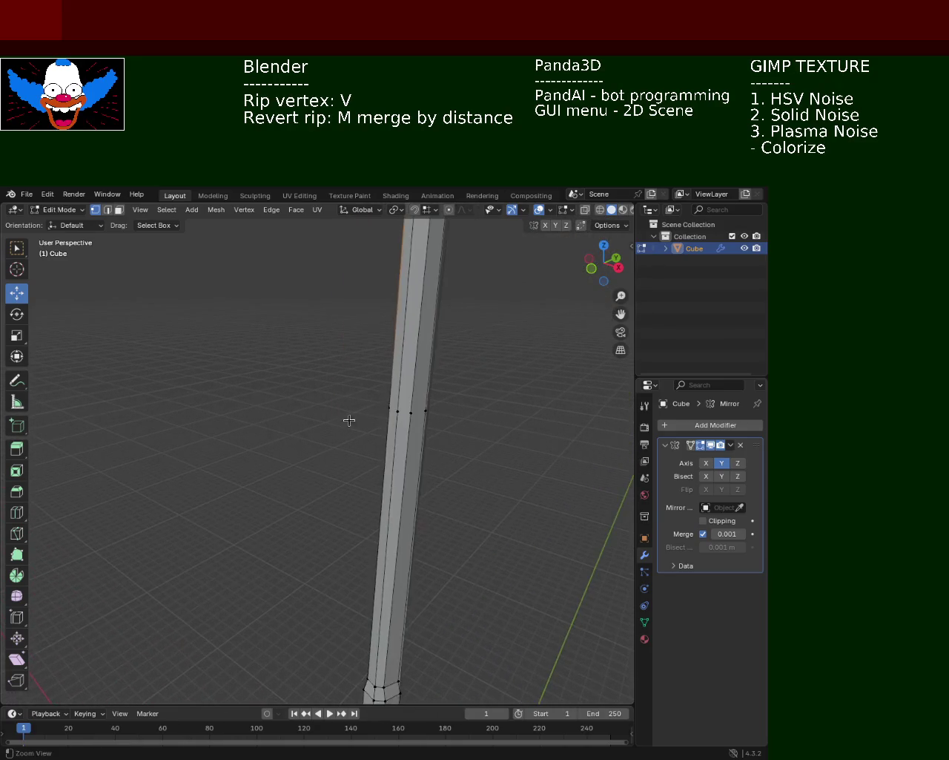
pyautogui.moveTo(430, 366); pyautogui.dragTo(376, 599, button='middle')
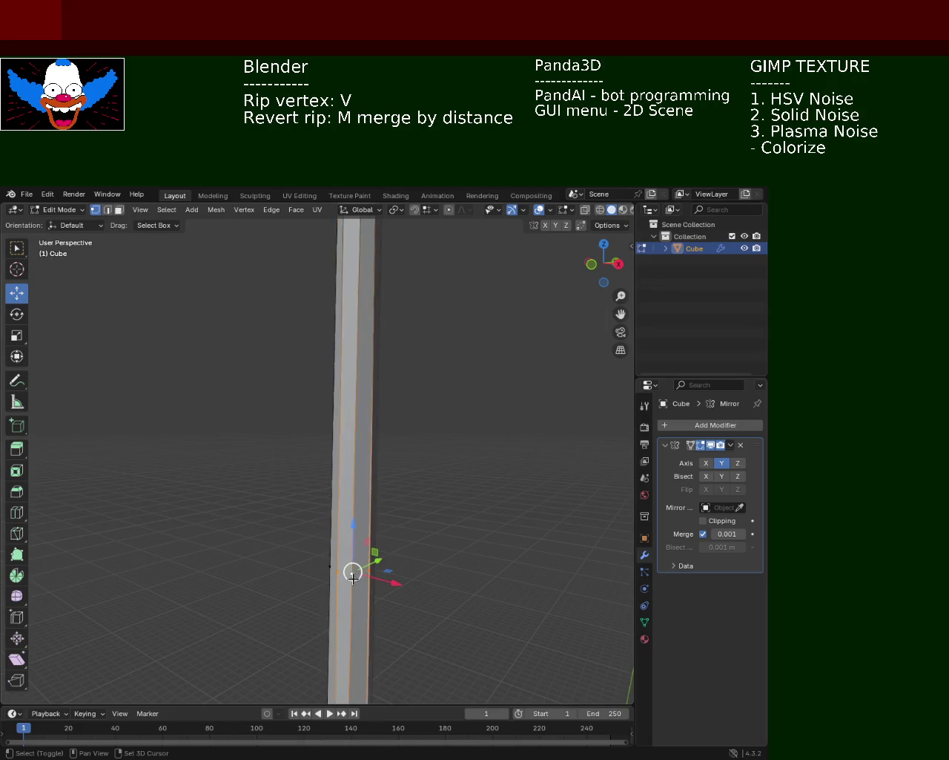
pyautogui.moveTo(353, 575); pyautogui.dragTo(465, 545, button='middle')
pyautogui.keyDown('shift'); pyautogui.click(349, 555); pyautogui.keyUp('shift')
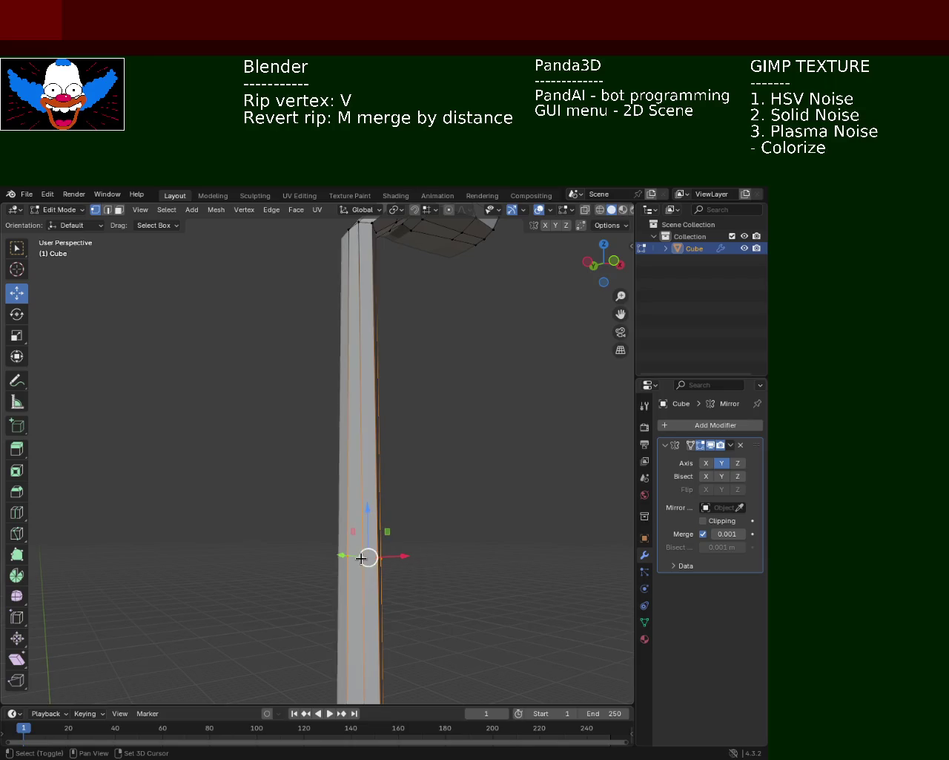
pyautogui.hotkey('shift', 'v')
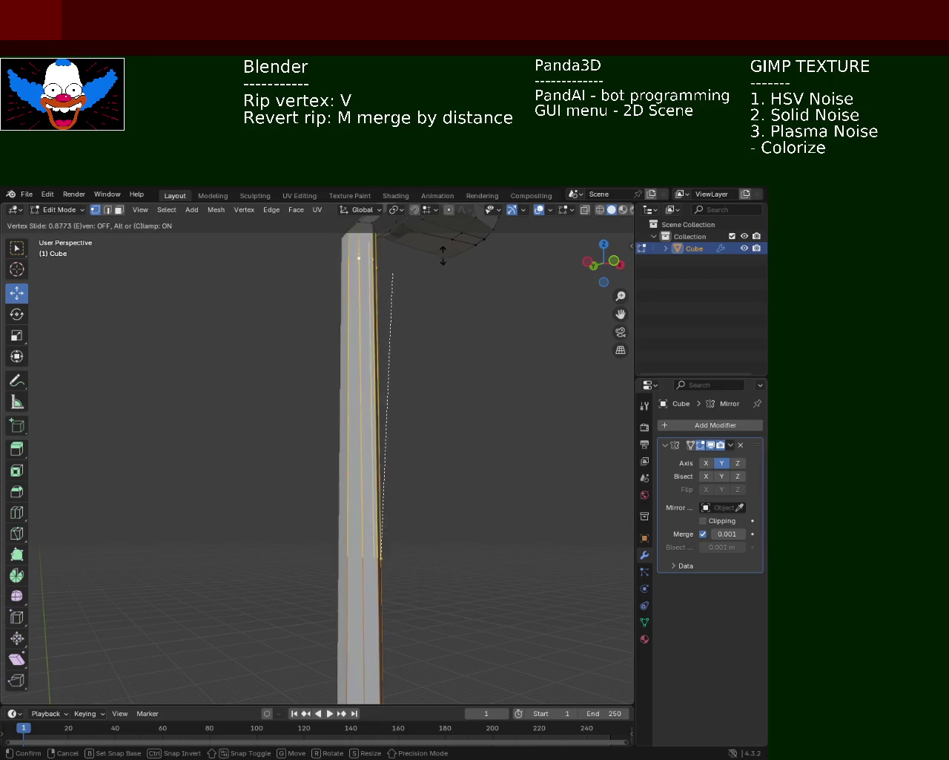
# Confirm the vertex slide, deselect the post edges, and move the ripped edge to the right.
pyautogui.click(391, 251)
pyautogui.moveTo(391, 250)
pyautogui.mouseDown(button='middle')
pyautogui.moveTo(413, 494)
pyautogui.moveTo(416, 403)
pyautogui.moveTo(429, 391)
pyautogui.moveTo(413, 489)
pyautogui.mouseUp(button='middle')
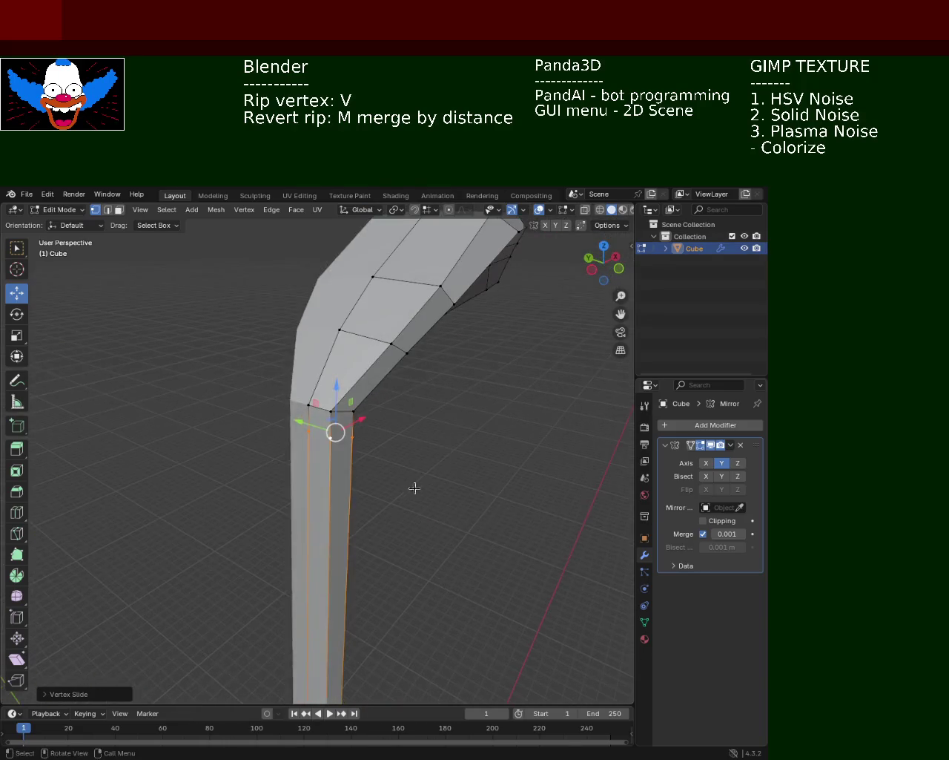
pyautogui.click(413, 490)
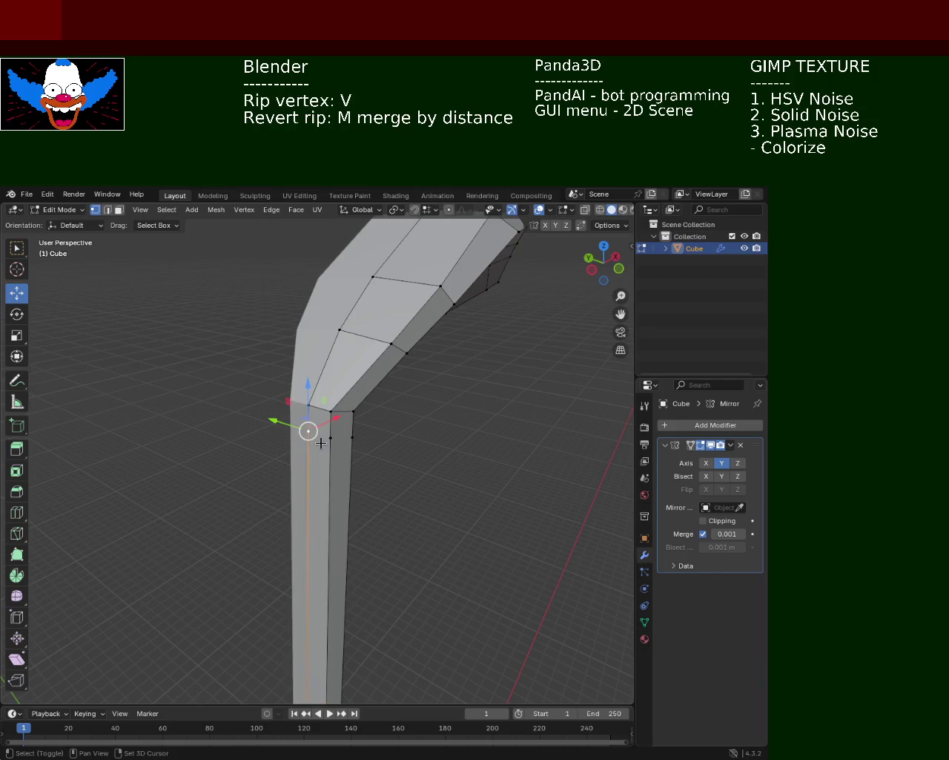
pyautogui.moveTo(349, 437)
pyautogui.mouseDown(button='middle')
pyautogui.moveTo(297, 459)
pyautogui.moveTo(360, 453)
pyautogui.moveTo(379, 463)
pyautogui.moveTo(324, 437)
pyautogui.mouseUp(button='middle')
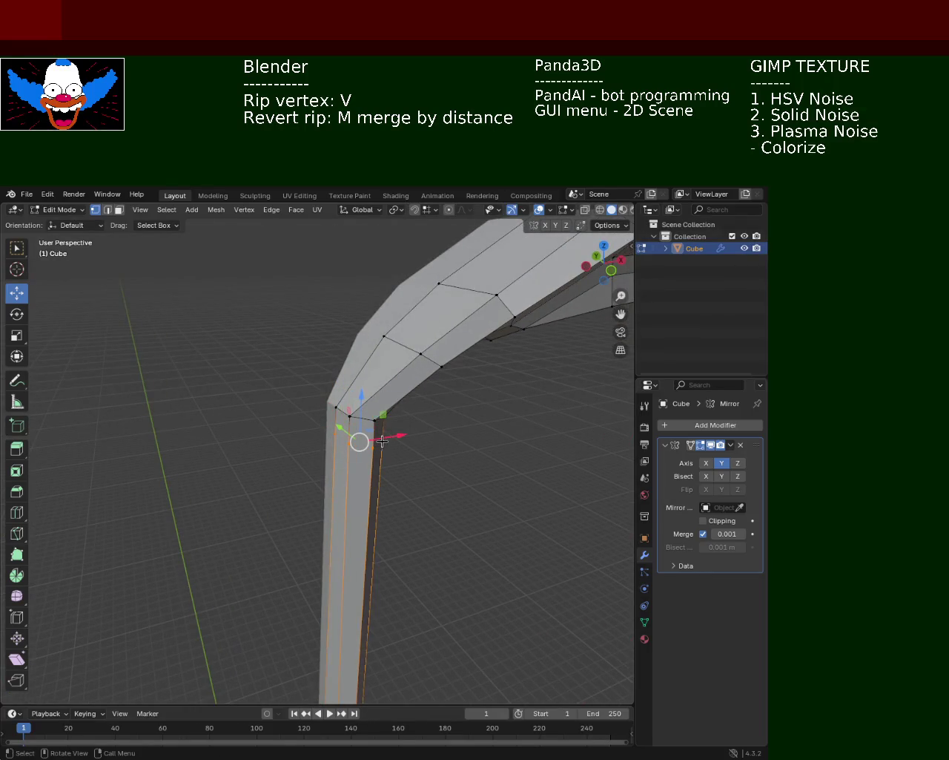
pyautogui.moveTo(381, 441); pyautogui.dragTo(280, 442, button='middle')
pyautogui.click(340, 469)
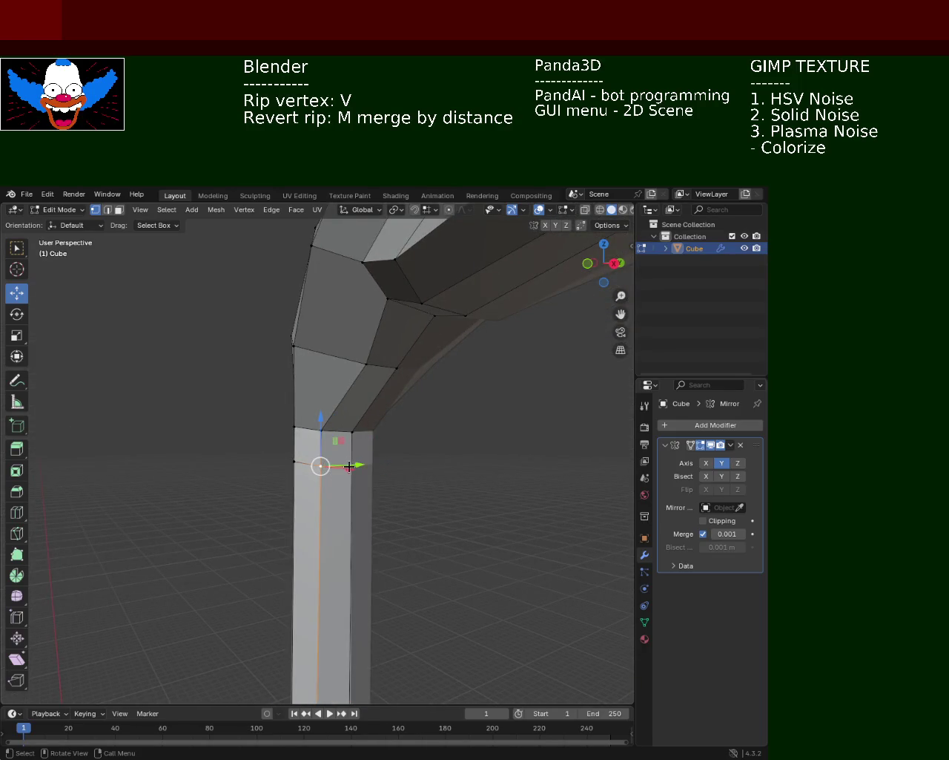
# Slide the selected vertices along the post, then select the post's top corner vertex.
pyautogui.moveTo(278, 462); pyautogui.dragTo(369, 461, button='middle')
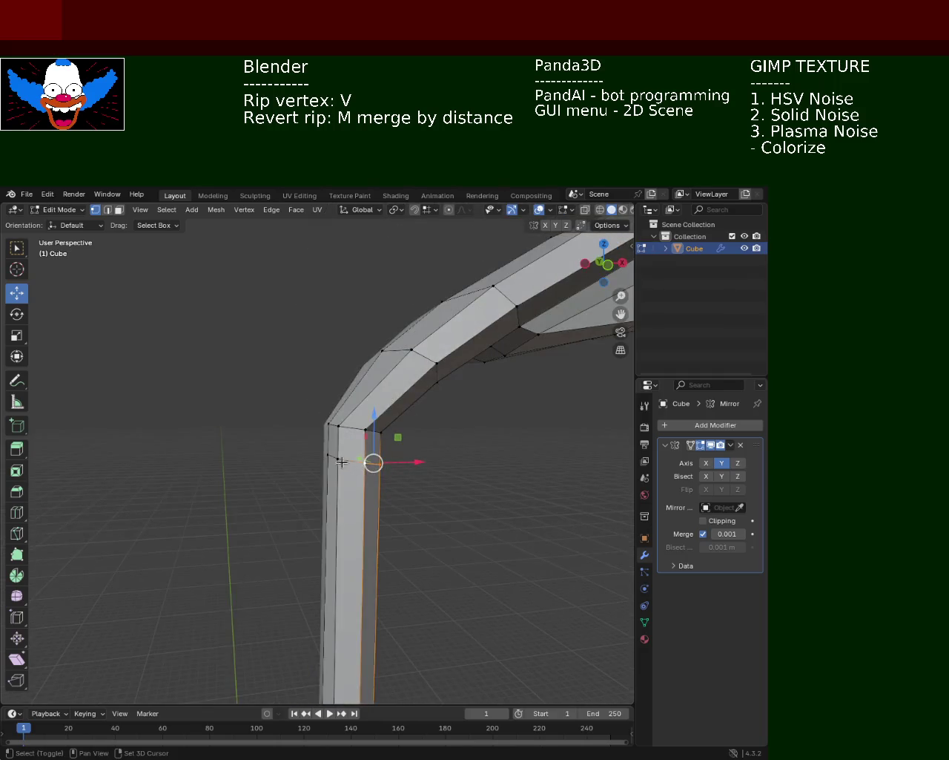
pyautogui.hotkey('shift', 'v')
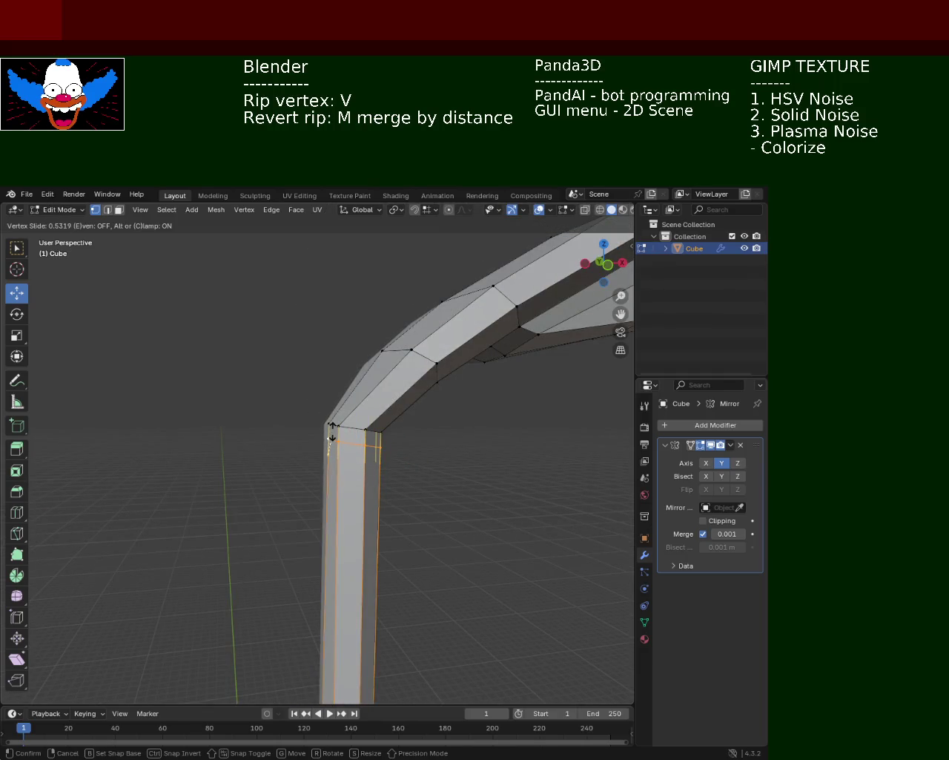
pyautogui.press('Escape')
pyautogui.moveTo(479, 463)
pyautogui.mouseDown(button='middle')
pyautogui.moveTo(399, 424)
pyautogui.moveTo(353, 377)
pyautogui.moveTo(326, 405)
pyautogui.moveTo(316, 465)
pyautogui.mouseUp(button='middle')
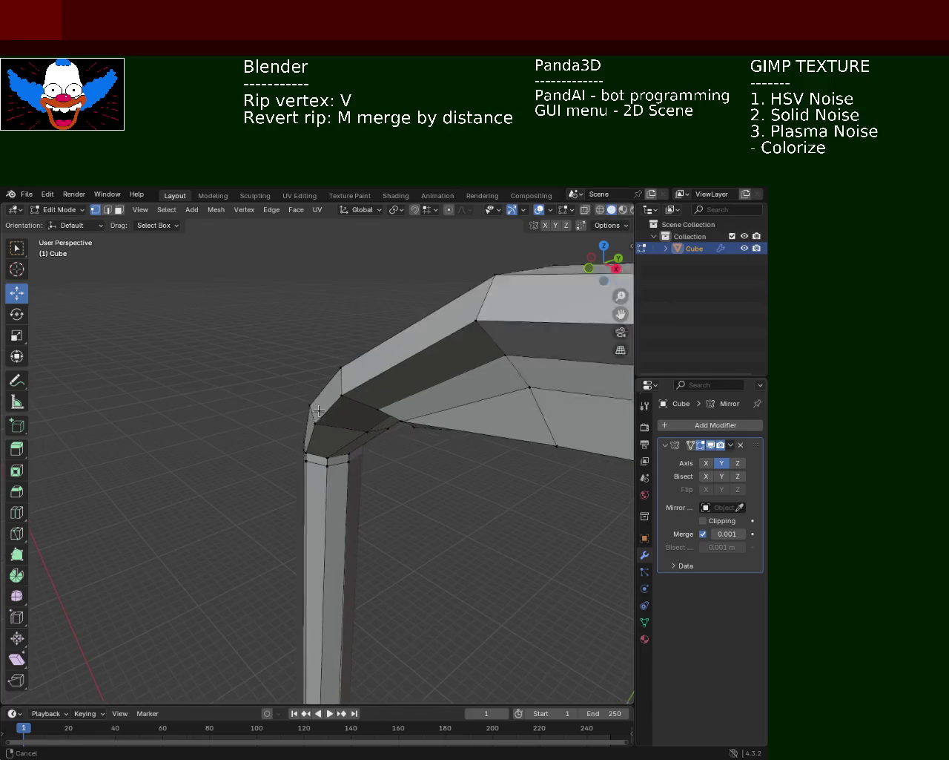
pyautogui.click(324, 470)
pyautogui.moveTo(332, 487); pyautogui.dragTo(346, 466, button='middle')
# Enlarge the top corner by scaling, then shift the post's left corner vertex along X.
pyautogui.press('s')
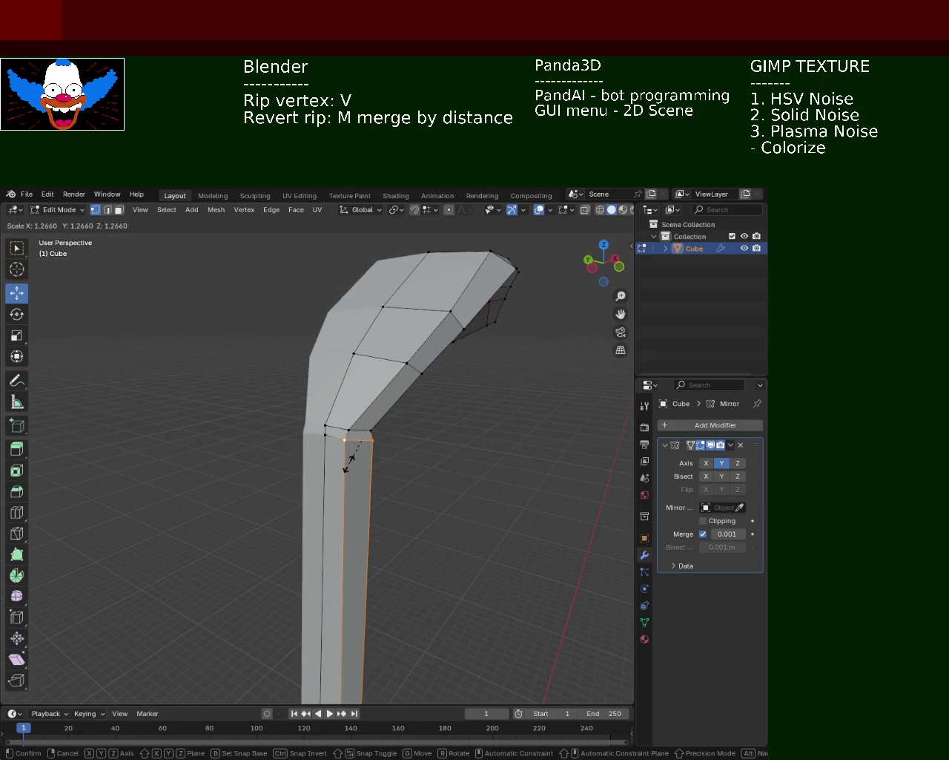
pyautogui.click(348, 463)
pyautogui.click(329, 439)
pyautogui.press('g')
pyautogui.press('x')
pyautogui.click(331, 440)
pyautogui.moveTo(330, 439); pyautogui.dragTo(386, 467, button='middle')
# Move another corner vertex of the post along the X axis.
pyautogui.click(371, 448)
pyautogui.press('g')
pyautogui.press('x')
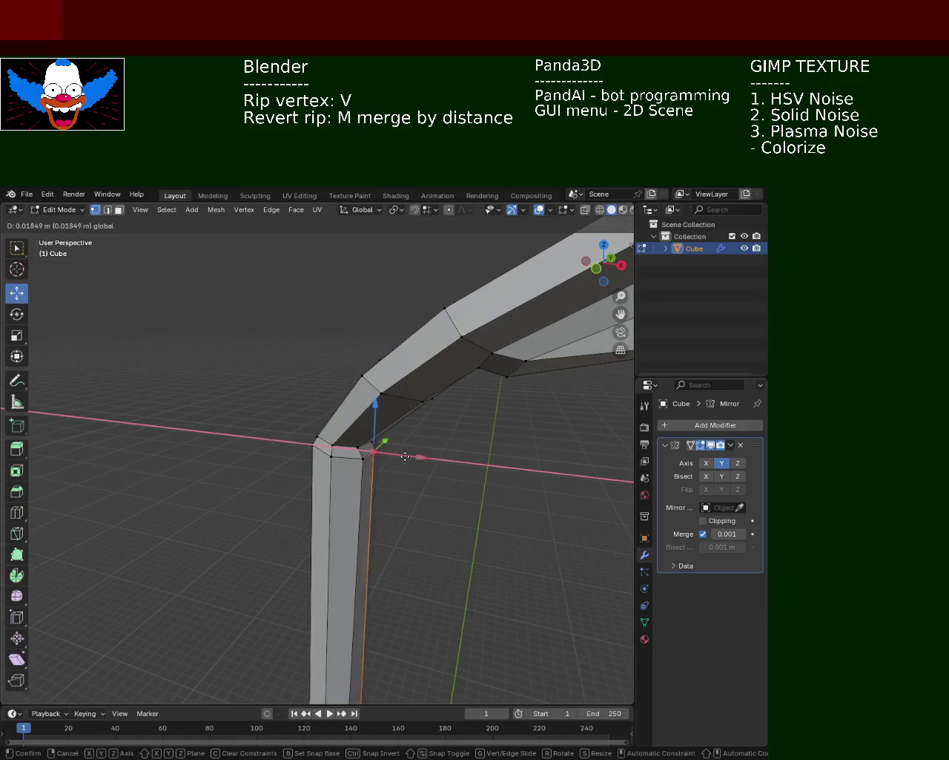
pyautogui.click(429, 496)
pyautogui.scroll(-5, 428, 496)
pyautogui.moveTo(385, 485)
pyautogui.mouseDown(button='middle')
pyautogui.moveTo(373, 447)
pyautogui.moveTo(380, 532)
pyautogui.moveTo(392, 537)
pyautogui.moveTo(353, 429)
pyautogui.moveTo(321, 401)
pyautogui.moveTo(339, 459)
pyautogui.moveTo(379, 498)
pyautogui.moveTo(304, 403)
pyautogui.moveTo(338, 551)
pyautogui.moveTo(348, 520)
pyautogui.moveTo(328, 361)
pyautogui.moveTo(335, 380)
pyautogui.moveTo(341, 353)
pyautogui.moveTo(344, 389)
pyautogui.mouseUp(button='middle')
pyautogui.scroll(1, 346, 510)
pyautogui.scroll(3, 338, 495)
pyautogui.scroll(-2, 328, 360)
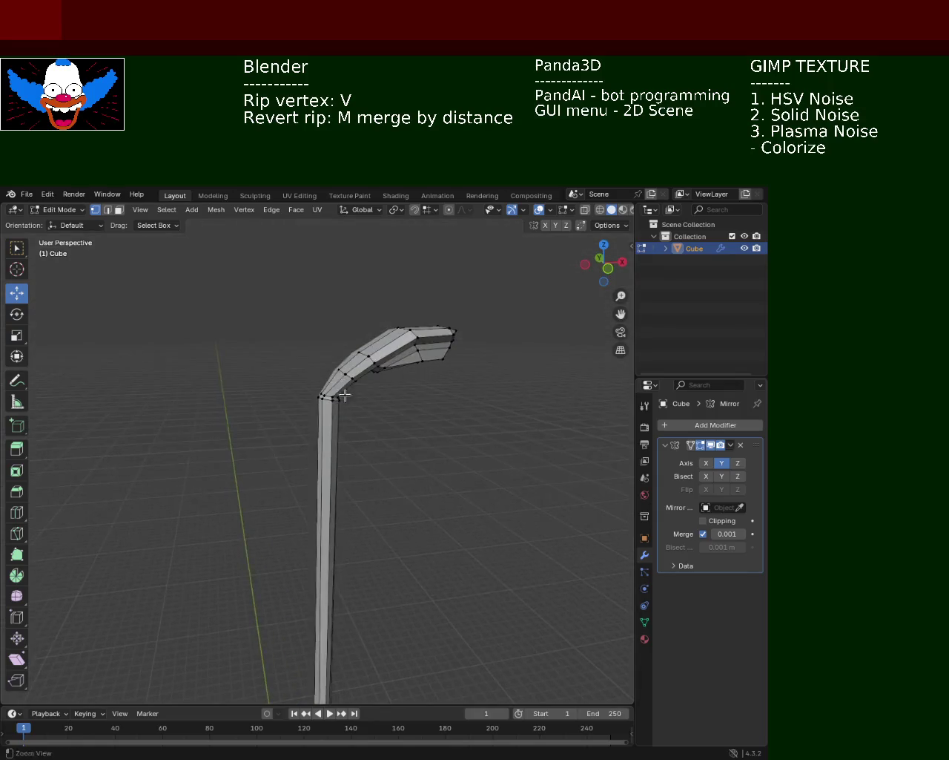
pyautogui.scroll(2, 344, 371)
pyautogui.scroll(2, 329, 418)
# Select the vertices at the bend and rip one apart from its neighbours.
pyautogui.click(312, 385)
pyautogui.scroll(2, 313, 384)
pyautogui.click(375, 489)
pyautogui.scroll(2, 378, 492)
pyautogui.click(381, 493)
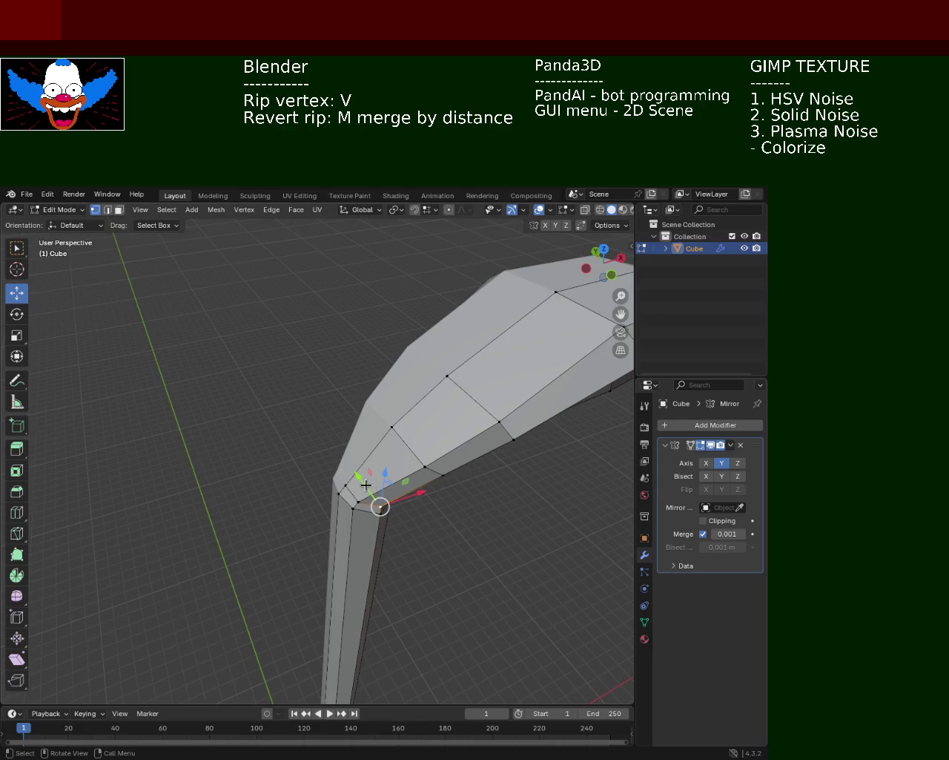
pyautogui.press('v')
pyautogui.click(367, 486)
pyautogui.click(358, 501)
pyautogui.moveTo(398, 488); pyautogui.dragTo(351, 435, button='middle')
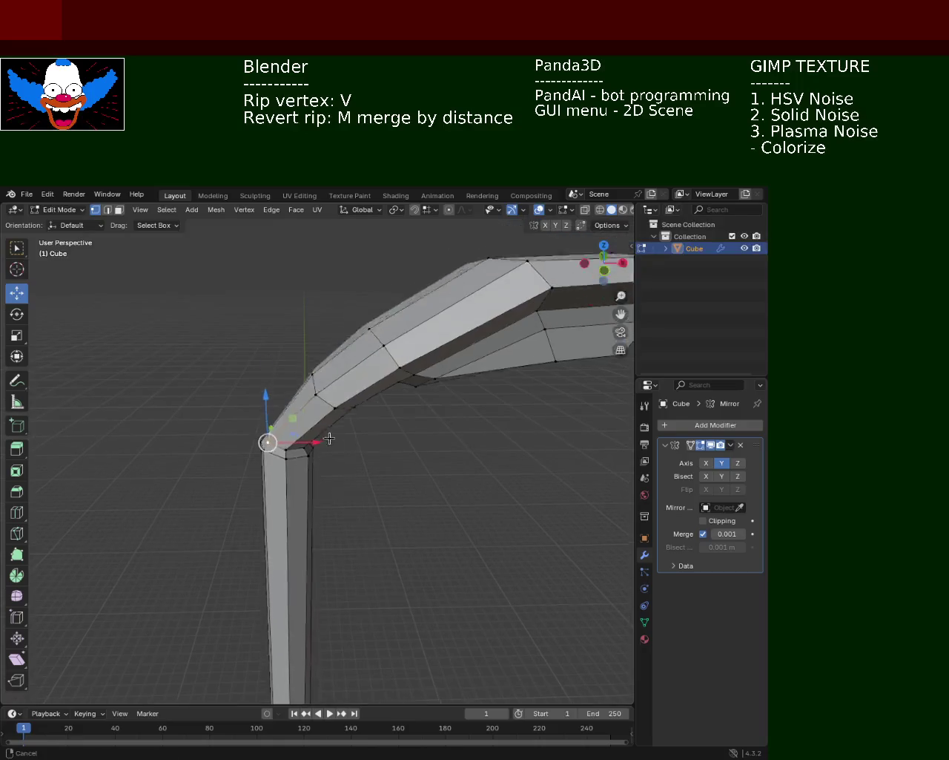
# Shift the adjacent corner vertex along the X axis.
pyautogui.press('g')
pyautogui.press('x')
pyautogui.click(345, 387)
pyautogui.press('g')
pyautogui.press('z')
pyautogui.press('Escape')
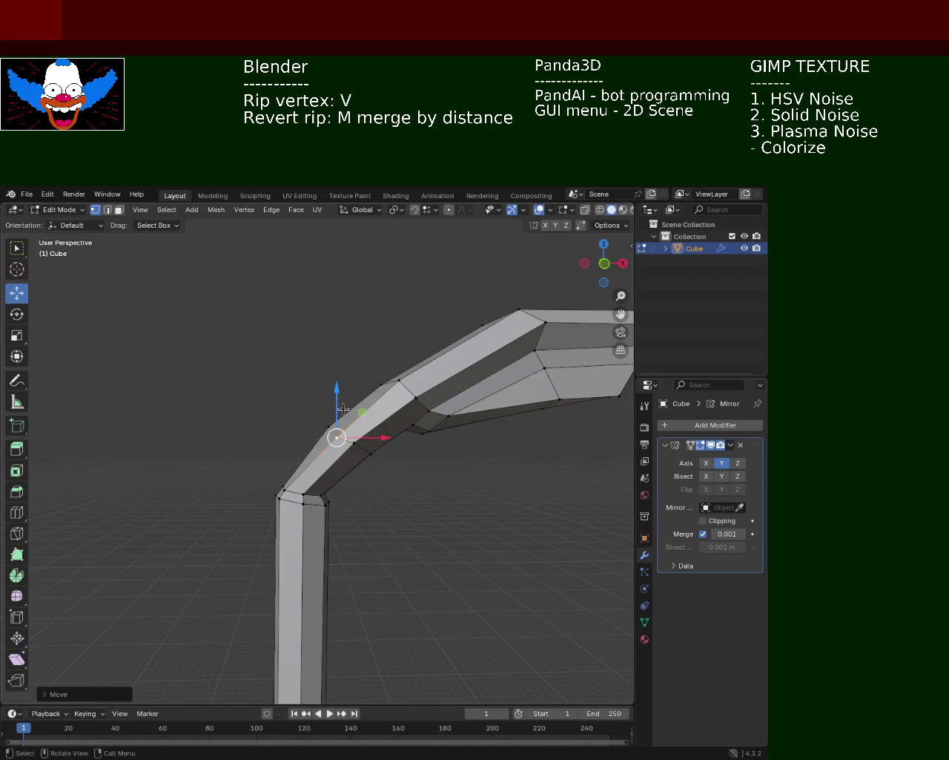
pyautogui.moveTo(346, 387); pyautogui.dragTo(364, 466, button='middle')
pyautogui.moveTo(366, 513)
pyautogui.mouseDown(button='middle')
pyautogui.moveTo(354, 403)
pyautogui.moveTo(415, 534)
pyautogui.moveTo(412, 499)
pyautogui.moveTo(359, 434)
pyautogui.mouseUp(button='middle')
# Move the vertex along Z, then along X, pushing it up and right along the arm.
pyautogui.press('g')
pyautogui.press('z')
pyautogui.click(344, 409)
pyautogui.press('g')
pyautogui.press('x')
pyautogui.click(412, 498)
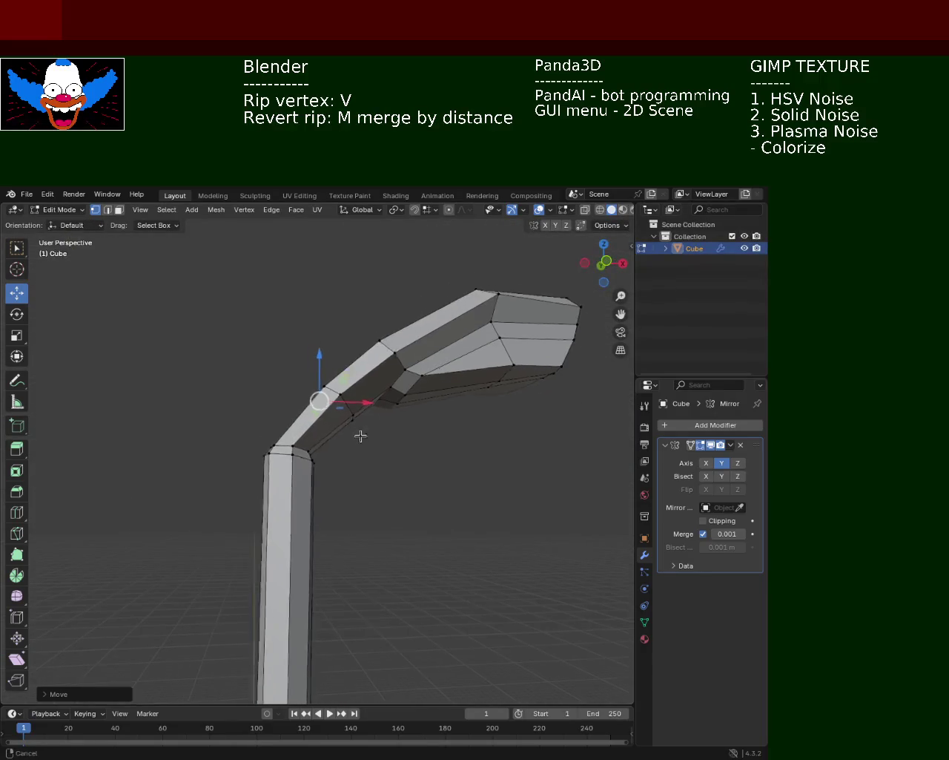
pyautogui.moveTo(378, 458); pyautogui.dragTo(399, 454)
pyautogui.moveTo(399, 455)
pyautogui.mouseDown(button='middle')
pyautogui.moveTo(391, 514)
pyautogui.moveTo(449, 581)
pyautogui.moveTo(418, 513)
pyautogui.moveTo(375, 512)
pyautogui.moveTo(393, 523)
pyautogui.mouseUp(button='middle')
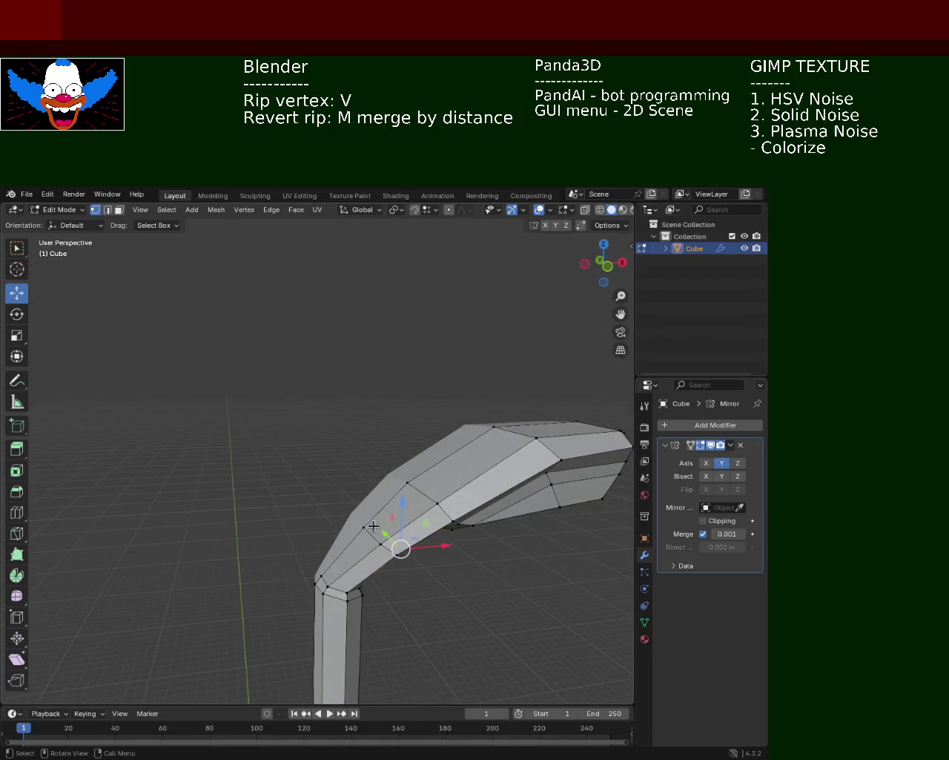
# Slide the vertex on the arm's bend further along the X axis.
pyautogui.press('g')
pyautogui.press('x')
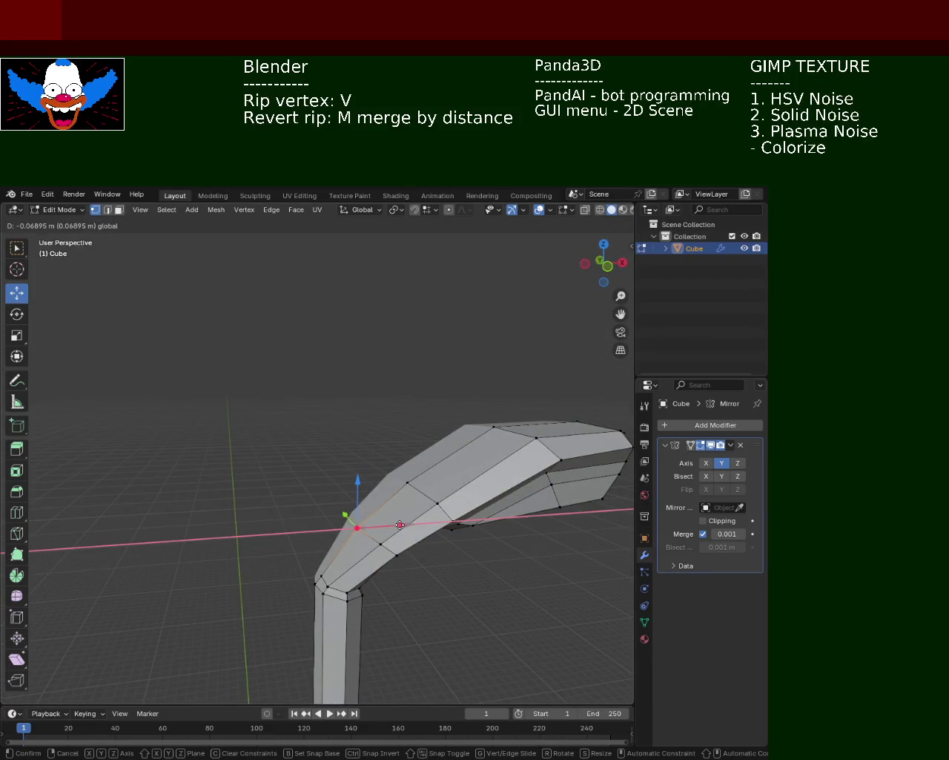
pyautogui.click(419, 544)
pyautogui.moveTo(419, 543)
pyautogui.mouseDown(button='middle')
pyautogui.moveTo(460, 524)
pyautogui.moveTo(413, 502)
pyautogui.moveTo(364, 538)
pyautogui.moveTo(373, 555)
pyautogui.mouseUp(button='middle')
pyautogui.moveTo(373, 555); pyautogui.dragTo(363, 573)
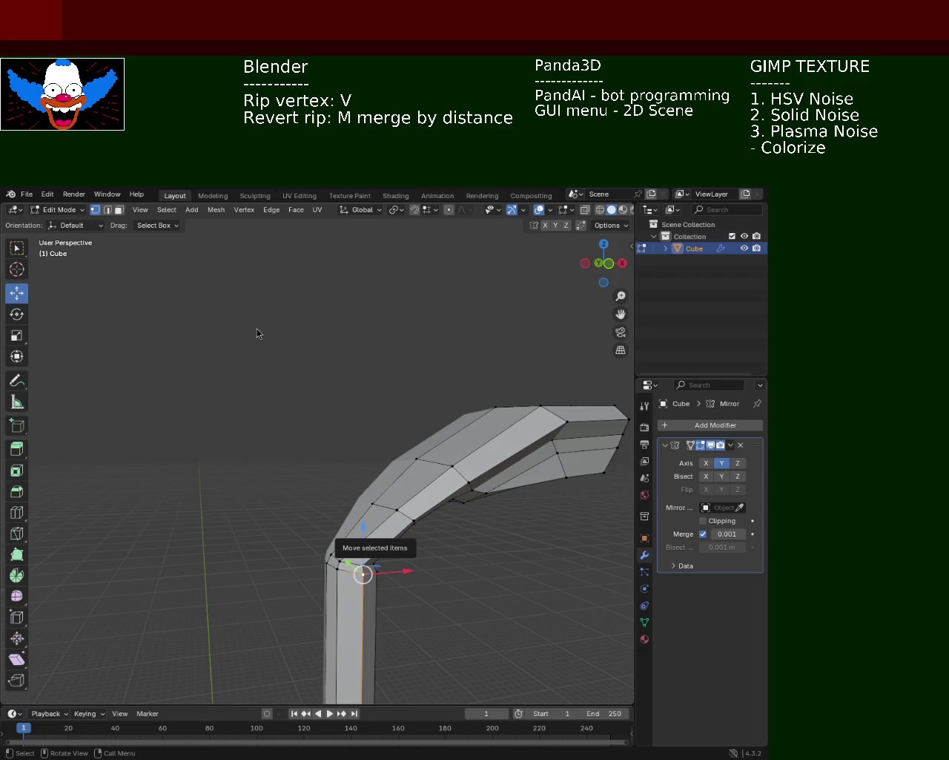
pyautogui.moveTo(489, 295)
pyautogui.keyDown('ctrl'); pyautogui.mouseDown(button='middle')
pyautogui.moveTo(266, 500)
pyautogui.moveTo(275, 512)
pyautogui.moveTo(304, 514)
pyautogui.mouseUp(button='middle'); pyautogui.keyUp('ctrl')
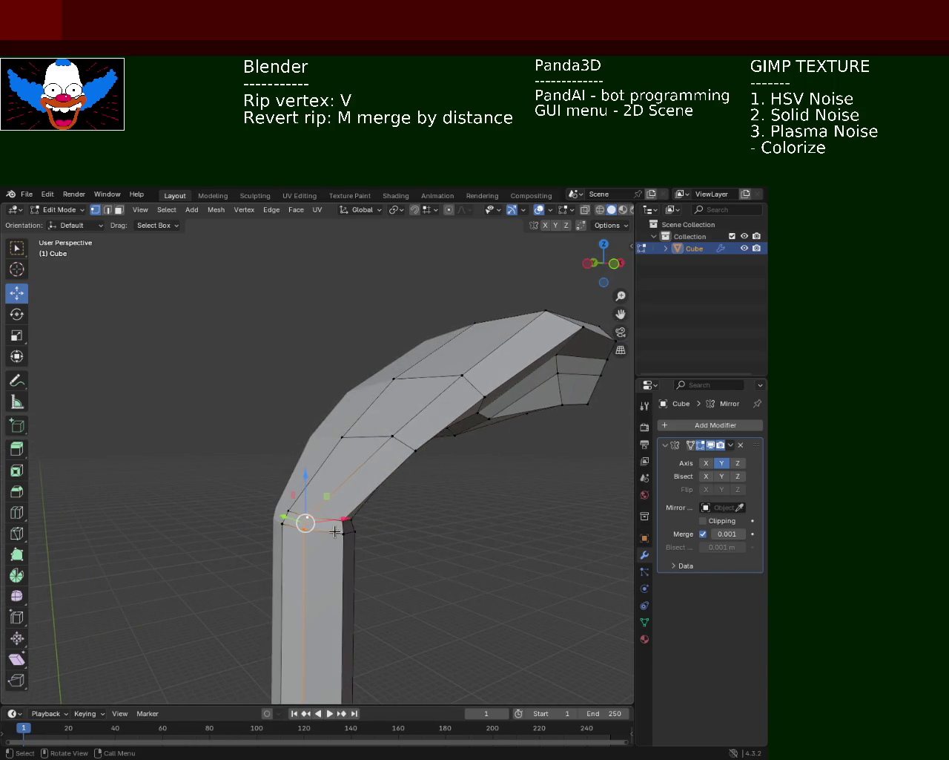
# Rip the corner vertex at the bend where the post meets the arm.
pyautogui.press('v')
pyautogui.click(296, 521)
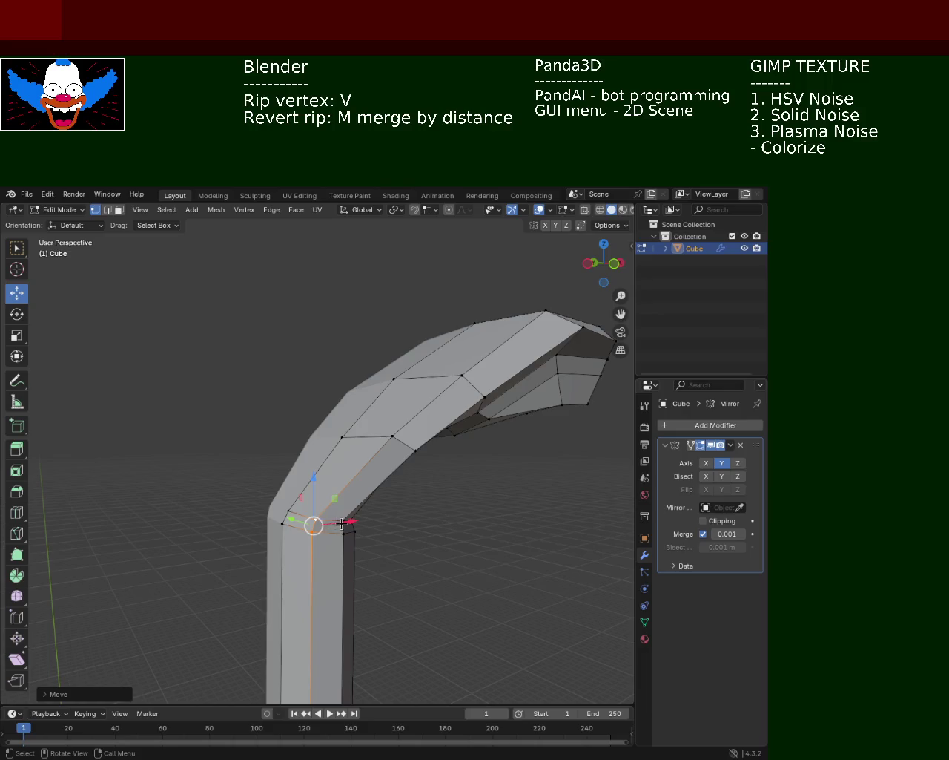
pyautogui.press('g')
pyautogui.press('x')
pyautogui.press('Escape')
pyautogui.moveTo(354, 455)
pyautogui.mouseDown(button='middle')
pyautogui.moveTo(400, 474)
pyautogui.moveTo(383, 476)
pyautogui.mouseUp(button='middle')
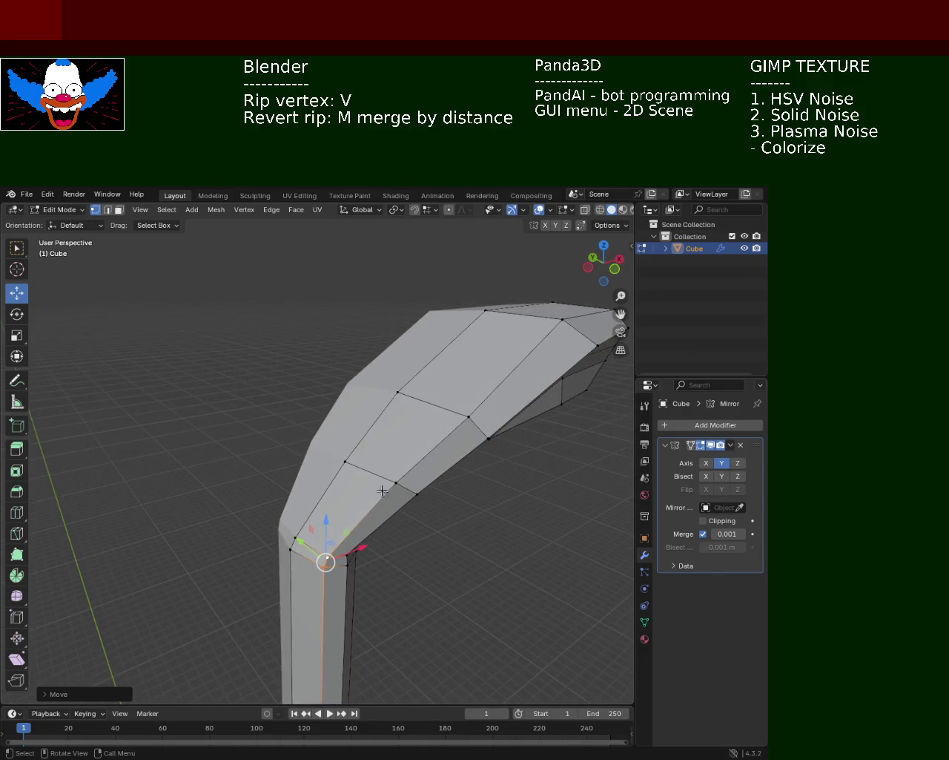
pyautogui.press('g')
pyautogui.press('y')
pyautogui.press('Escape')
# Reposition the ripped corner vertex and nudge it slightly along Y.
pyautogui.press('g')
pyautogui.click(295, 546)
pyautogui.press('g')
pyautogui.press('y')
pyautogui.click(254, 427)
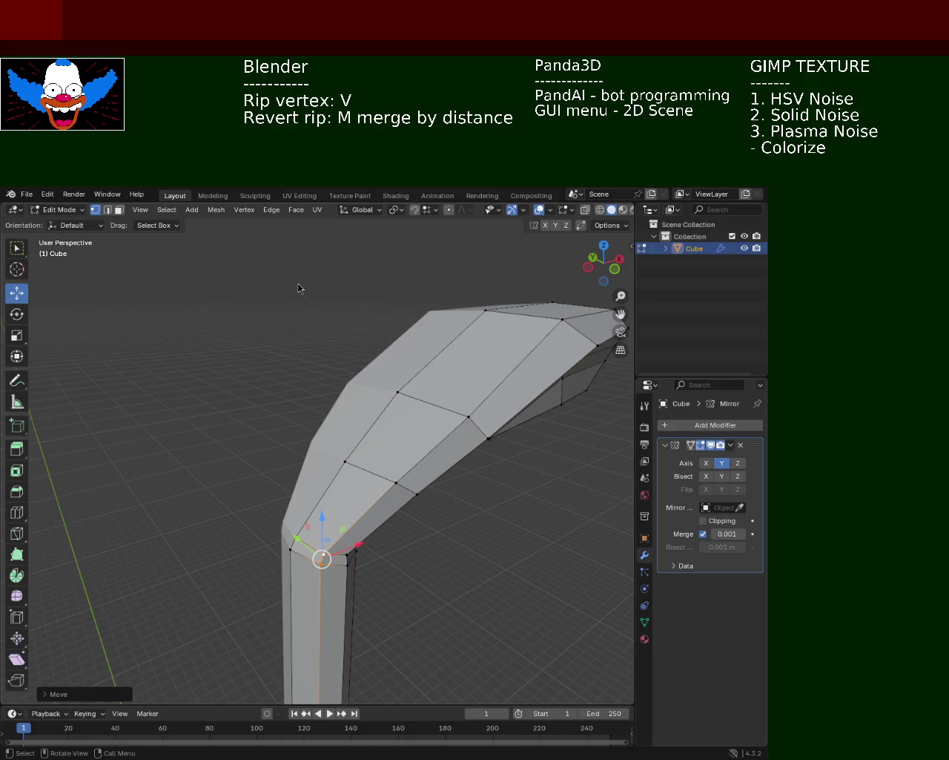
pyautogui.moveTo(492, 318)
pyautogui.mouseDown(button='middle')
pyautogui.moveTo(265, 391)
pyautogui.moveTo(340, 456)
pyautogui.moveTo(307, 387)
pyautogui.mouseUp(button='middle')
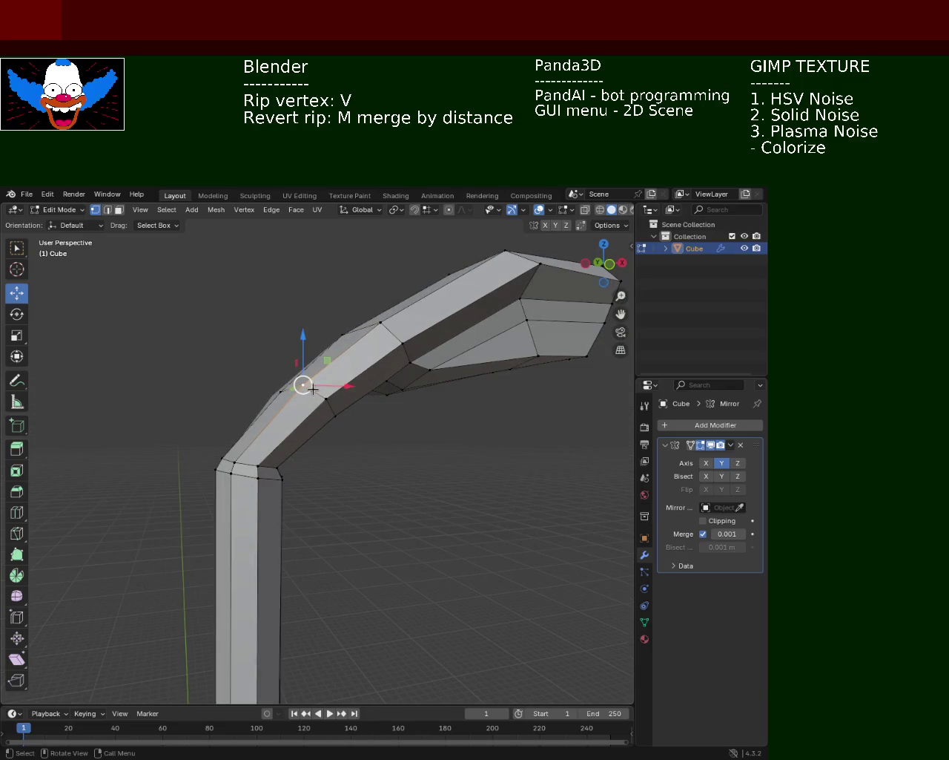
# Rip the selected vertex in place, cancelling a trial vertical move.
pyautogui.press('v')
pyautogui.press('x')
pyautogui.click(309, 385)
pyautogui.press('g')
pyautogui.press('z')
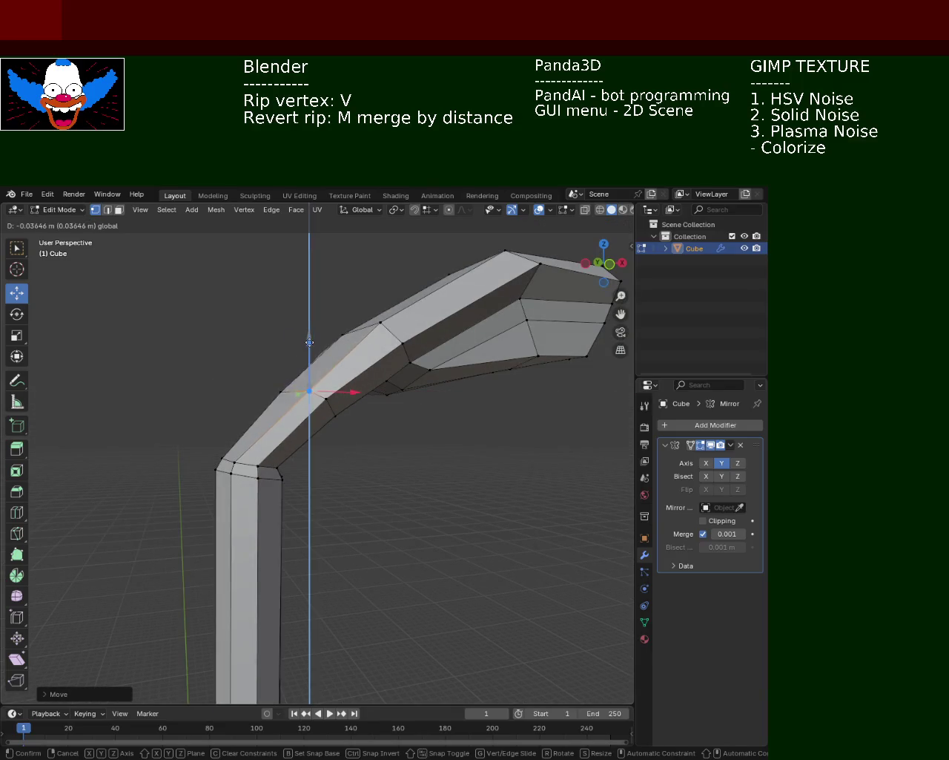
pyautogui.rightClick(309, 339)
# Shift the selected corner vertex along the X axis.
pyautogui.moveTo(347, 422); pyautogui.dragTo(308, 438, button='middle')
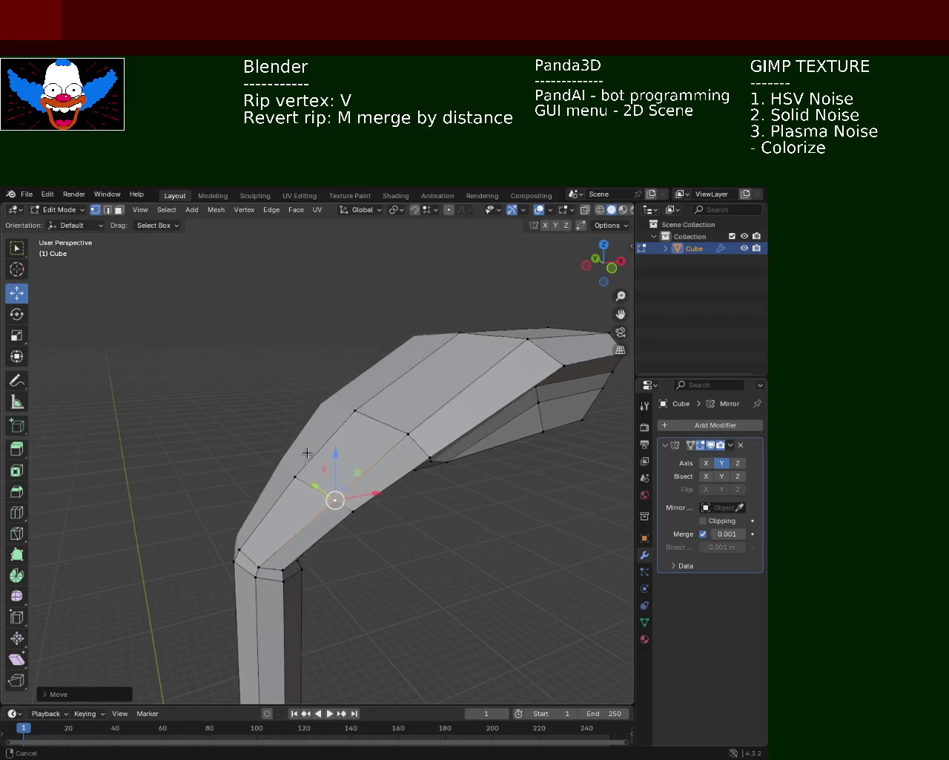
pyautogui.press('g')
pyautogui.press('z')
pyautogui.press('Escape')
pyautogui.press('g')
pyautogui.press('x')
pyautogui.click(319, 396)
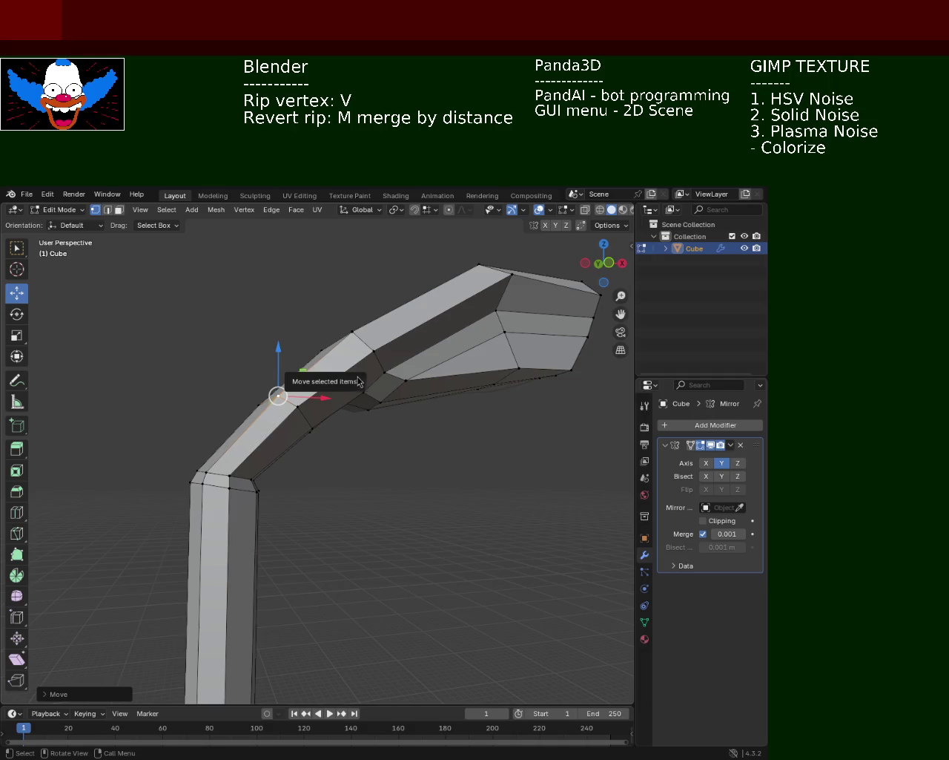
pyautogui.scroll(3, 398, 354)
pyautogui.moveTo(398, 354)
pyautogui.mouseDown(button='middle')
pyautogui.moveTo(407, 422)
pyautogui.moveTo(333, 428)
pyautogui.moveTo(305, 450)
pyautogui.mouseUp(button='middle')
# Rip the bend's inner corner vertex and slide it along X.
pyautogui.click(290, 450)
pyautogui.press('v')
pyautogui.press('x')
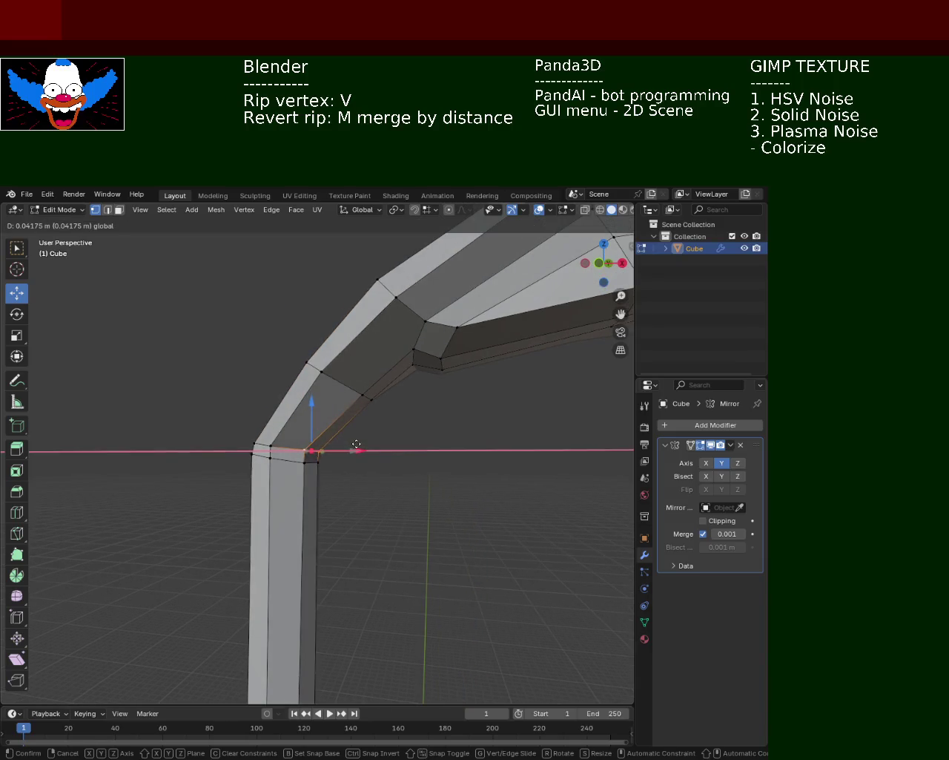
pyautogui.click(353, 445)
pyautogui.moveTo(407, 440); pyautogui.dragTo(393, 460, button='middle')
pyautogui.click(313, 497)
pyautogui.moveTo(349, 497); pyautogui.dragTo(360, 498)
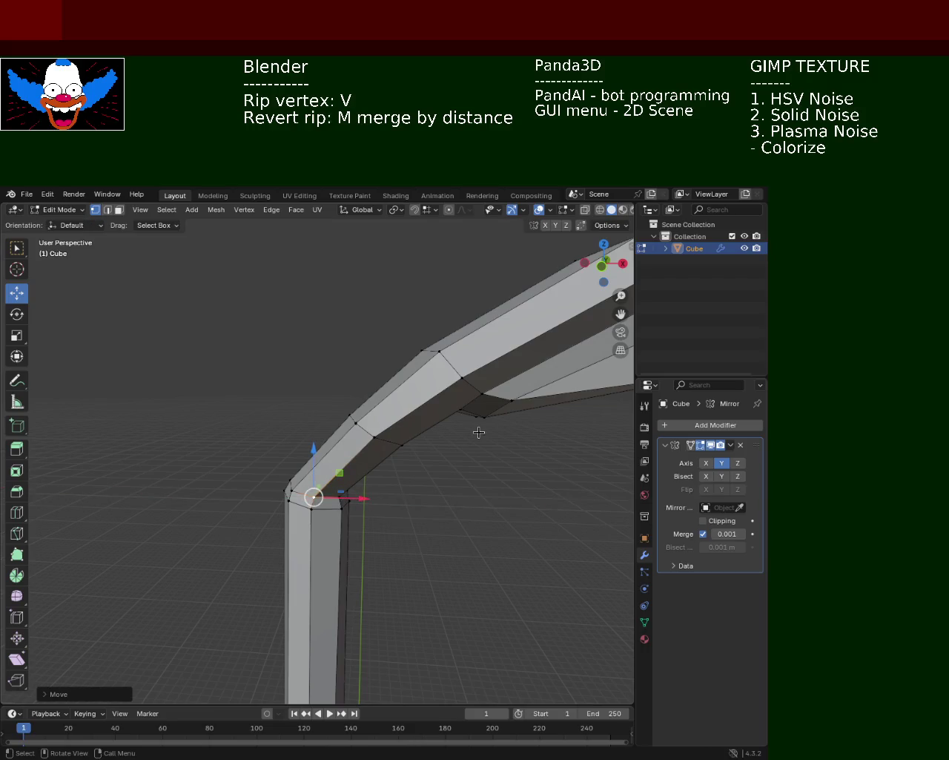
# Slide the bend's outer corner vertex along X, undoing accidental moves.
pyautogui.moveTo(479, 430); pyautogui.dragTo(414, 446, button='middle')
pyautogui.click(349, 476)
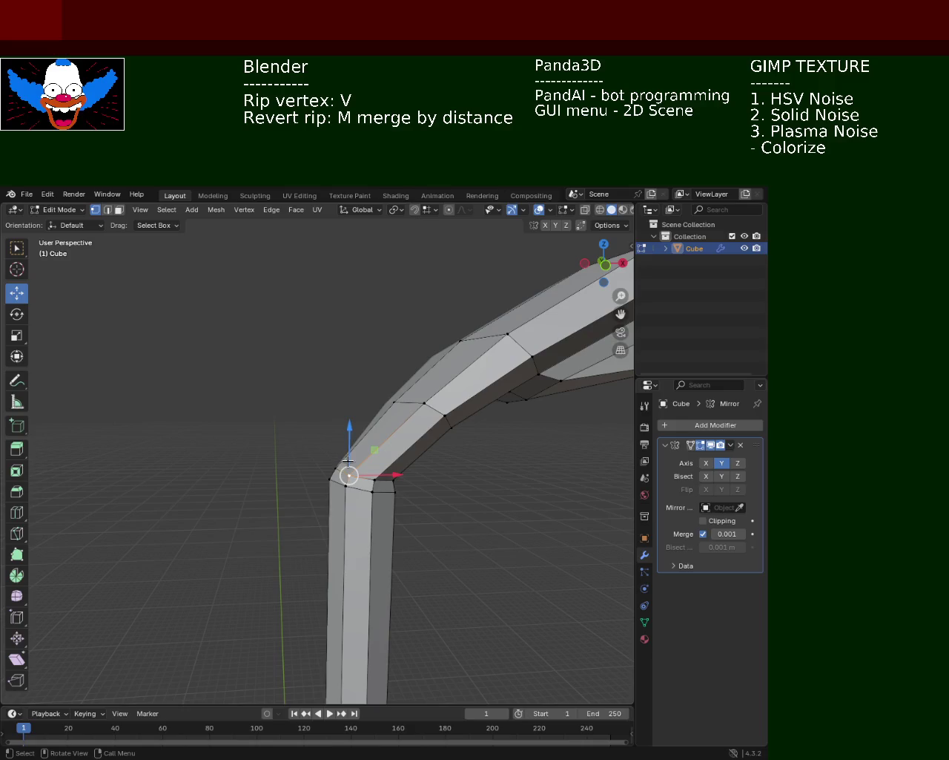
pyautogui.scroll(2, 349, 471)
pyautogui.moveTo(348, 471)
pyautogui.mouseDown(button='middle')
pyautogui.moveTo(236, 446)
pyautogui.moveTo(329, 484)
pyautogui.mouseUp(button='middle')
pyautogui.moveTo(329, 486); pyautogui.dragTo(338, 488)
pyautogui.hotkey('ctrl', 'z')
pyautogui.moveTo(338, 487)
pyautogui.mouseDown(button='middle')
pyautogui.moveTo(381, 483)
pyautogui.moveTo(429, 510)
pyautogui.mouseUp(button='middle')
pyautogui.hotkey('ctrl', 'z')
pyautogui.moveTo(430, 510); pyautogui.dragTo(350, 403)
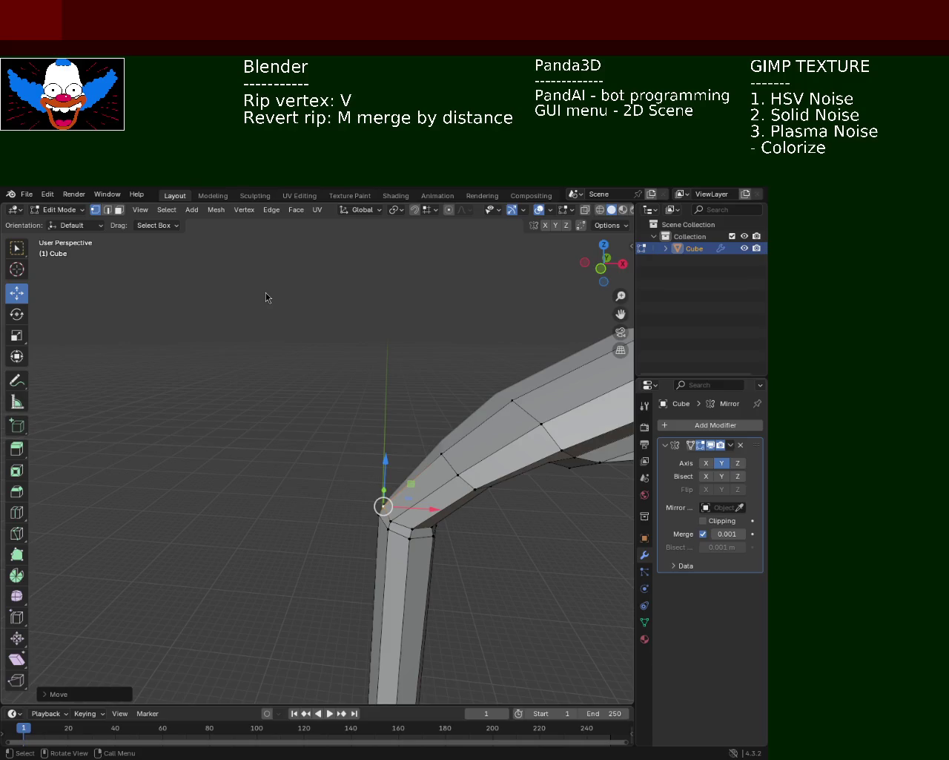
# Box-select the vertex past the elbow and lower it about 0.041 m along Z.
pyautogui.moveTo(441, 398); pyautogui.dragTo(351, 421, button='middle')
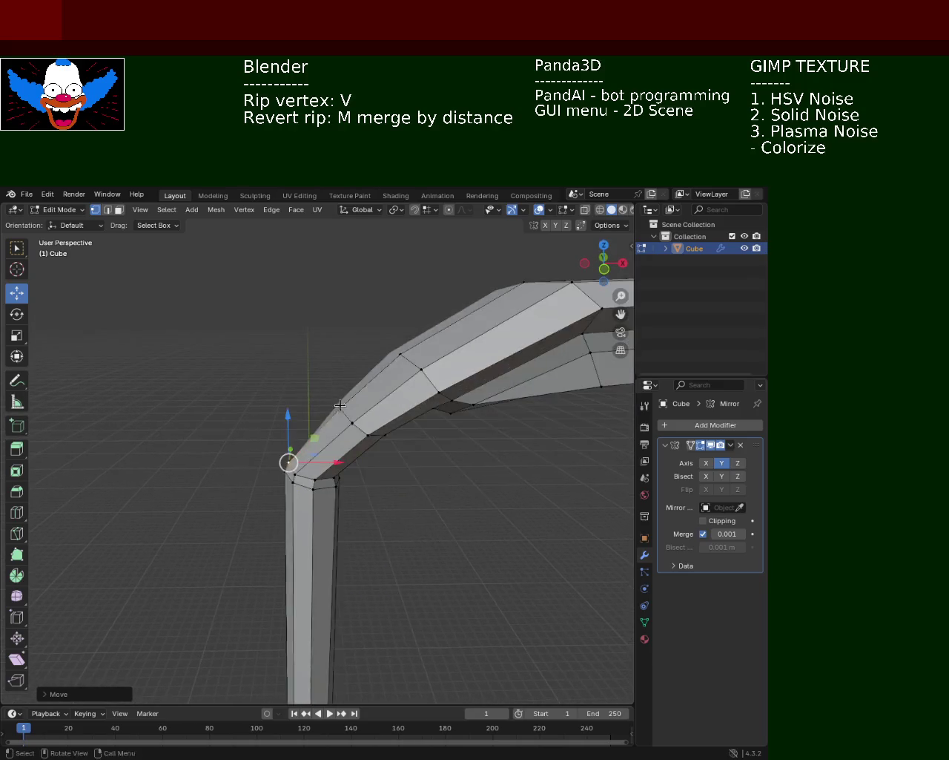
pyautogui.press('b')
pyautogui.moveTo(350, 421); pyautogui.dragTo(319, 383)
pyautogui.moveTo(318, 384)
pyautogui.mouseDown(button='middle')
pyautogui.moveTo(356, 436)
pyautogui.moveTo(341, 415)
pyautogui.mouseUp(button='middle')
pyautogui.moveTo(374, 426); pyautogui.dragTo(354, 422)
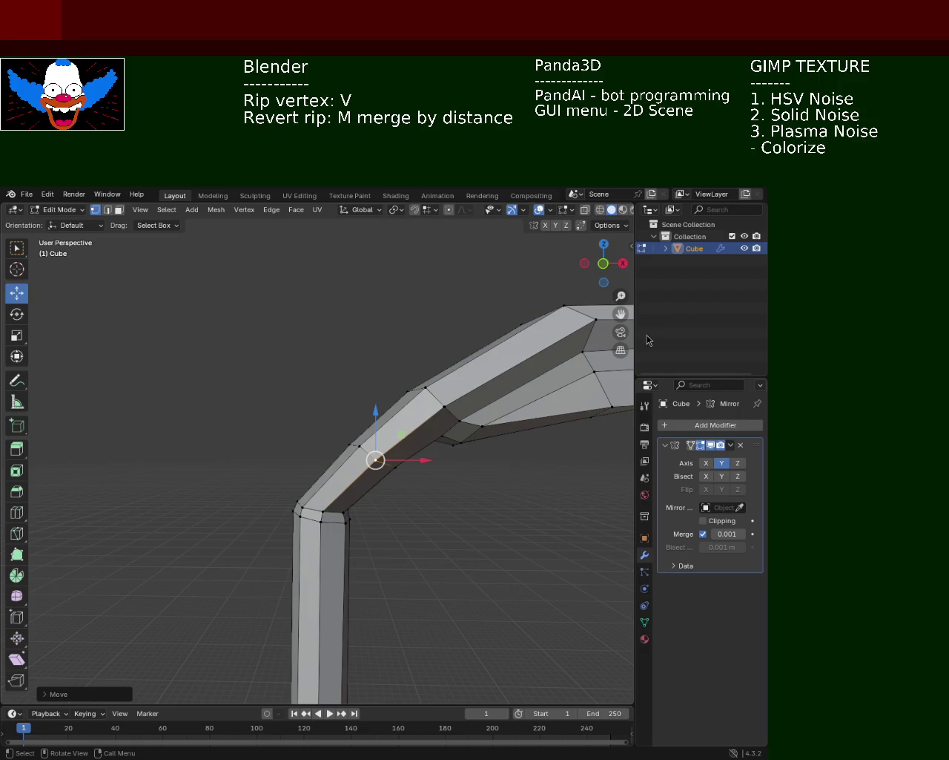
# Move the selected vertex on the arm's top edge along Z, checking the curve from several angles.
pyautogui.moveTo(292, 450)
pyautogui.mouseDown(button='middle')
pyautogui.moveTo(437, 432)
pyautogui.moveTo(407, 437)
pyautogui.moveTo(413, 430)
pyautogui.mouseUp(button='middle')
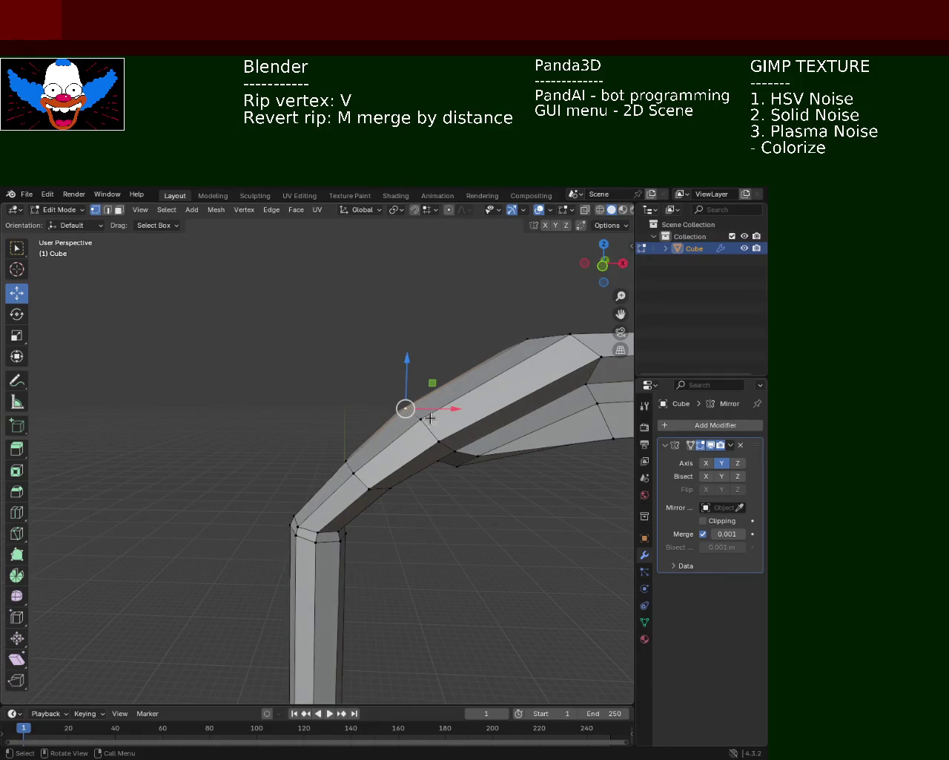
pyautogui.press('g')
pyautogui.press('z')
pyautogui.click(408, 373)
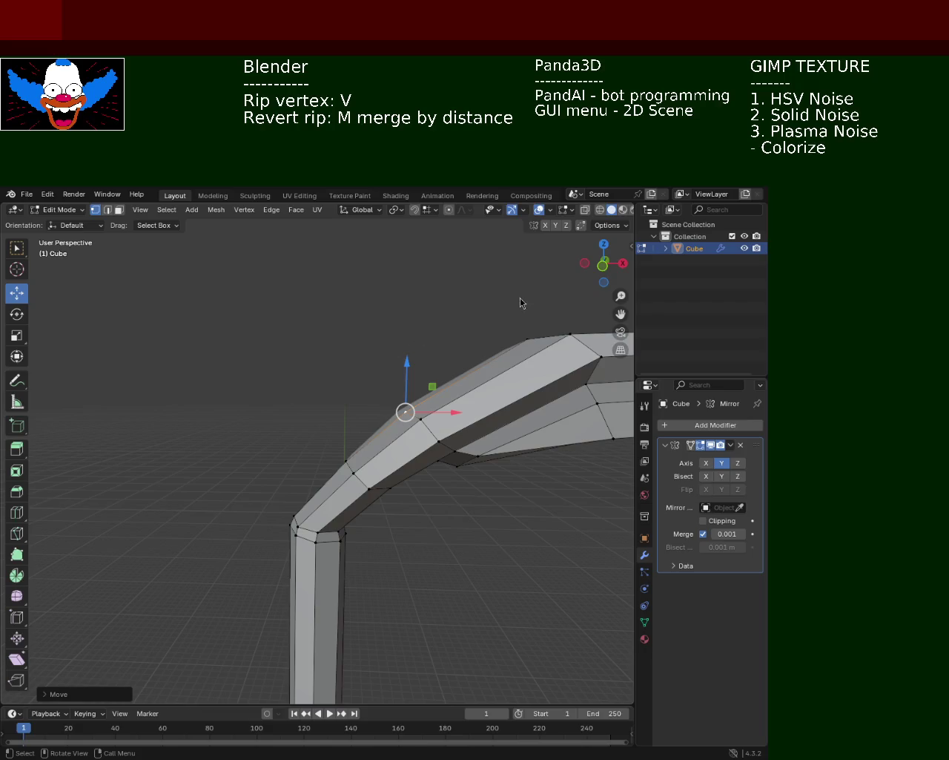
pyautogui.moveTo(386, 414)
pyautogui.mouseDown(button='middle')
pyautogui.moveTo(393, 412)
pyautogui.moveTo(397, 504)
pyautogui.moveTo(310, 487)
pyautogui.mouseUp(button='middle')
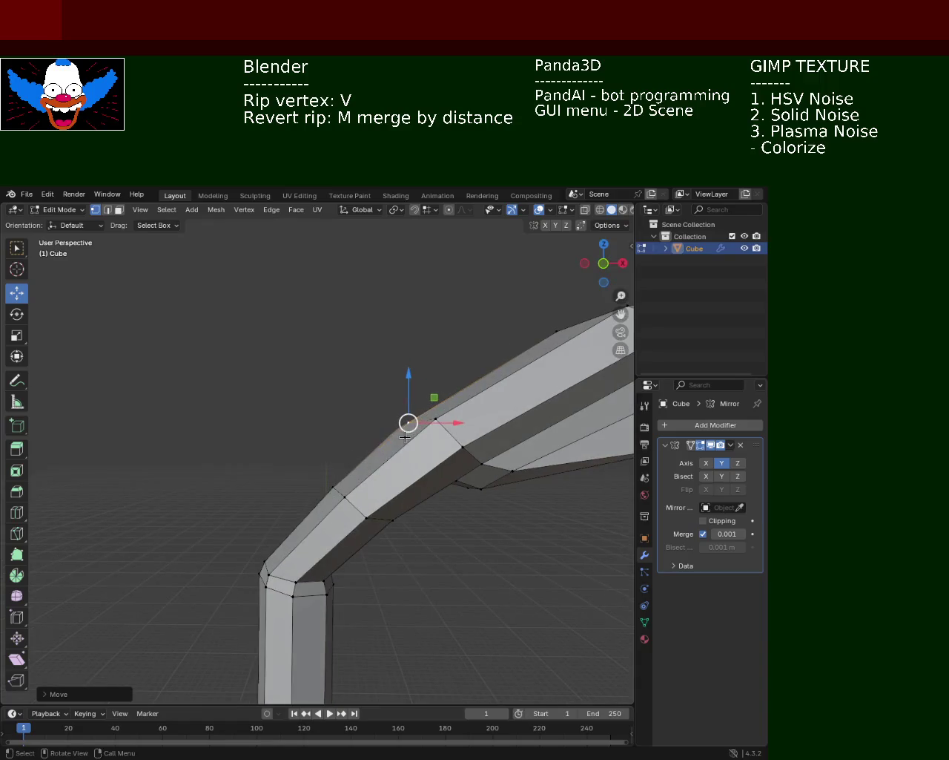
pyautogui.moveTo(333, 439); pyautogui.dragTo(334, 445)
pyautogui.moveTo(334, 445)
pyautogui.mouseDown(button='middle')
pyautogui.moveTo(421, 472)
pyautogui.moveTo(348, 512)
pyautogui.moveTo(407, 476)
pyautogui.moveTo(381, 464)
pyautogui.moveTo(412, 458)
pyautogui.mouseUp(button='middle')
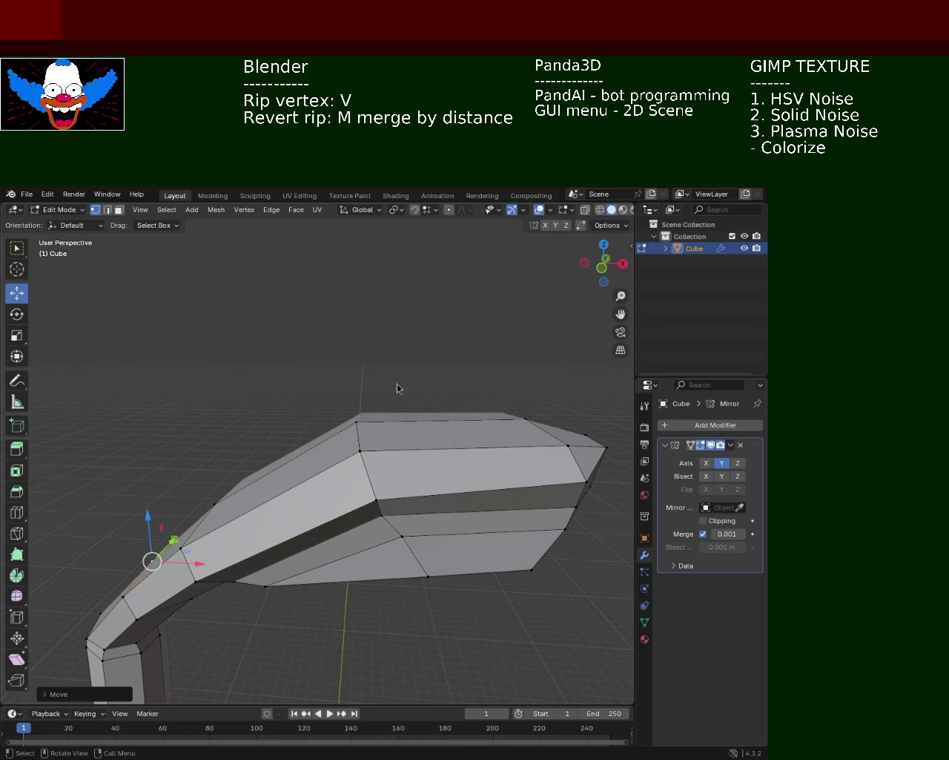
# Lower the lamp head's tip vertex along the Z axis.
pyautogui.moveTo(426, 429)
pyautogui.mouseDown(button='middle')
pyautogui.moveTo(399, 408)
pyautogui.moveTo(469, 443)
pyautogui.mouseUp(button='middle')
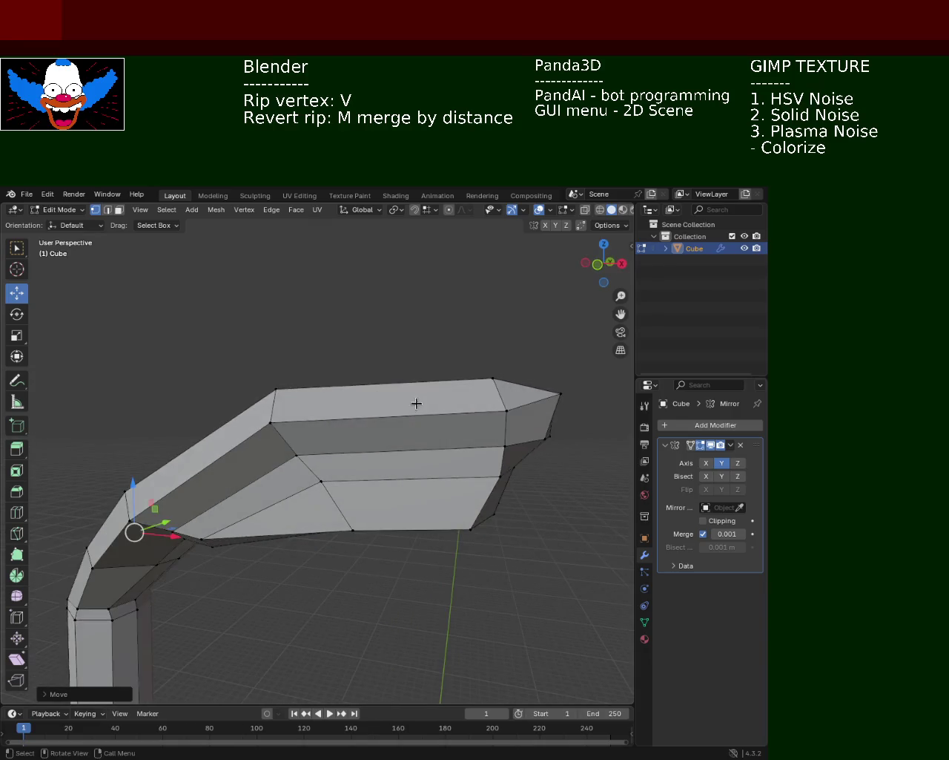
pyautogui.click(469, 445)
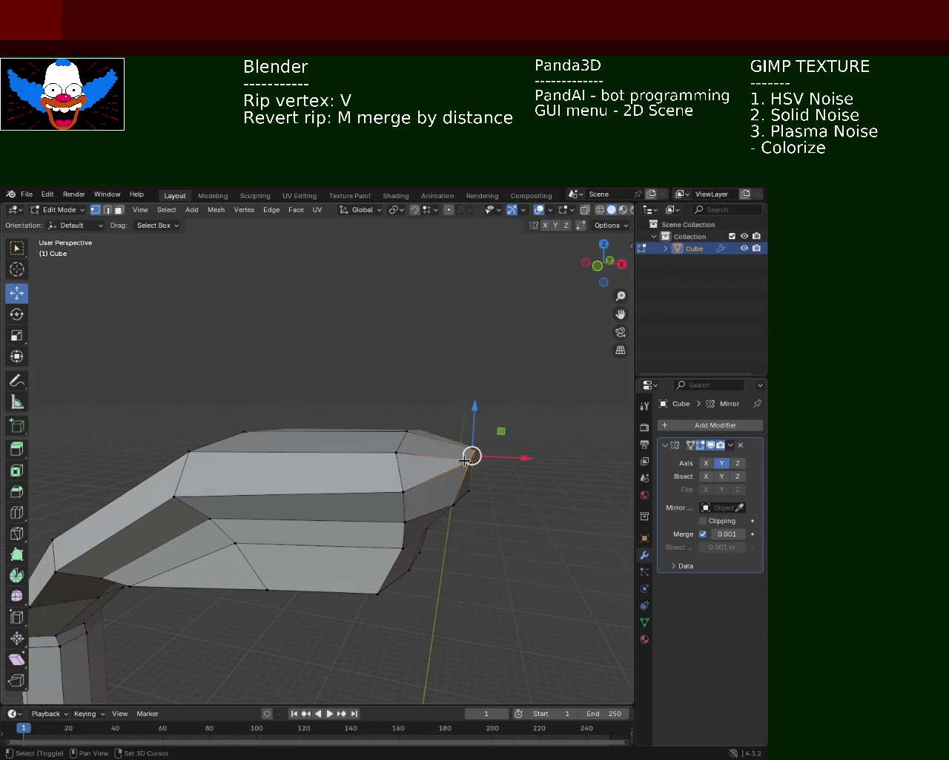
pyautogui.moveTo(469, 412); pyautogui.dragTo(465, 422)
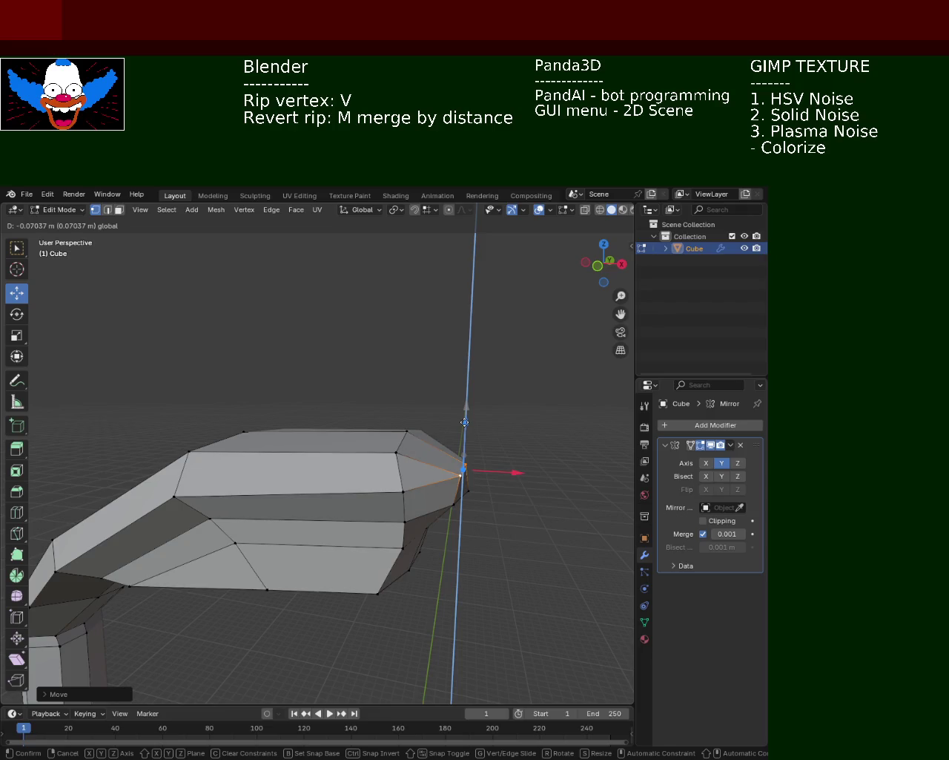
pyautogui.click(465, 423)
# Lower the head's top edge loop along Z to taper the lamp head.
pyautogui.moveTo(481, 381)
pyautogui.mouseDown(button='middle')
pyautogui.moveTo(368, 377)
pyautogui.moveTo(366, 396)
pyautogui.moveTo(297, 297)
pyautogui.mouseUp(button='middle')
pyautogui.keyDown('alt'); pyautogui.keyDown('shift'); pyautogui.click(366, 396); pyautogui.keyUp('shift'); pyautogui.keyUp('alt')
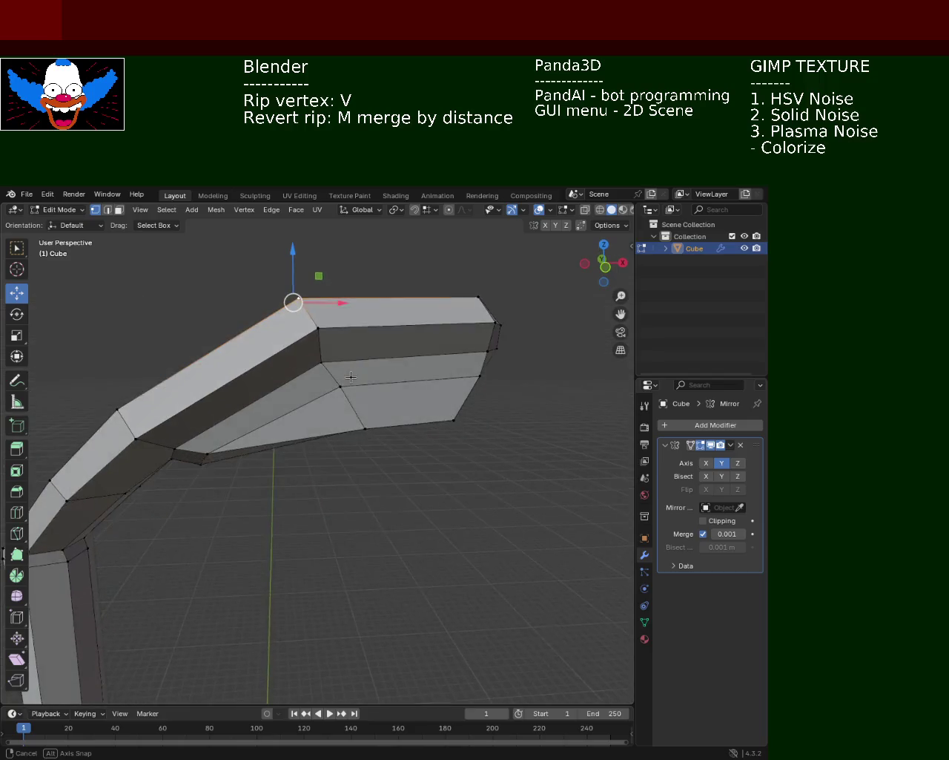
pyautogui.press('g')
pyautogui.press('z')
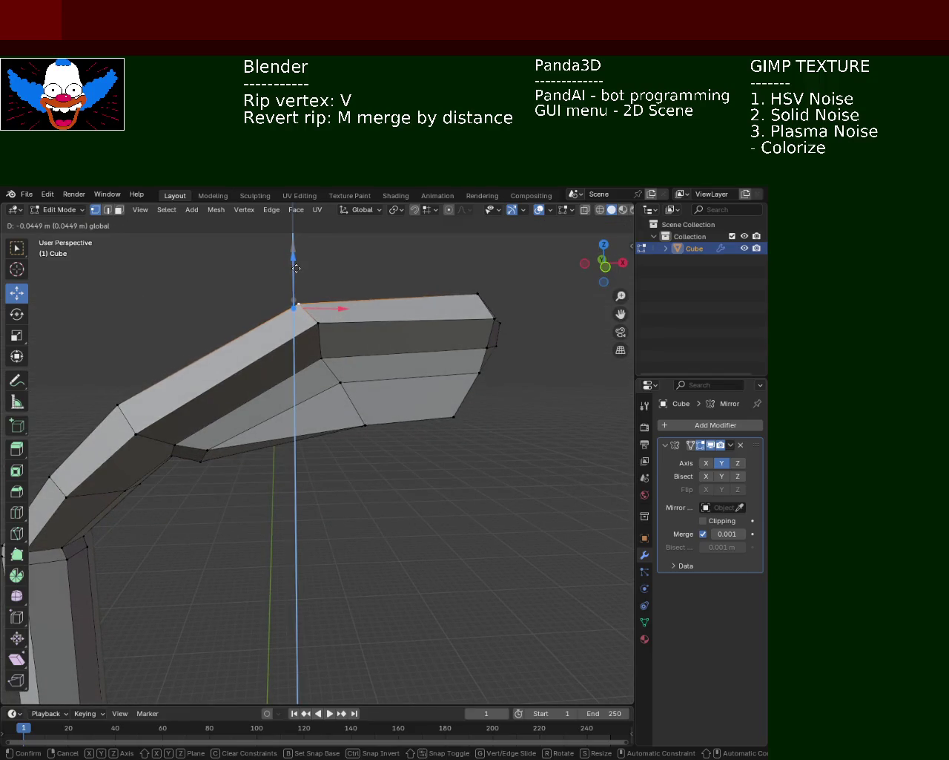
pyautogui.click(292, 310)
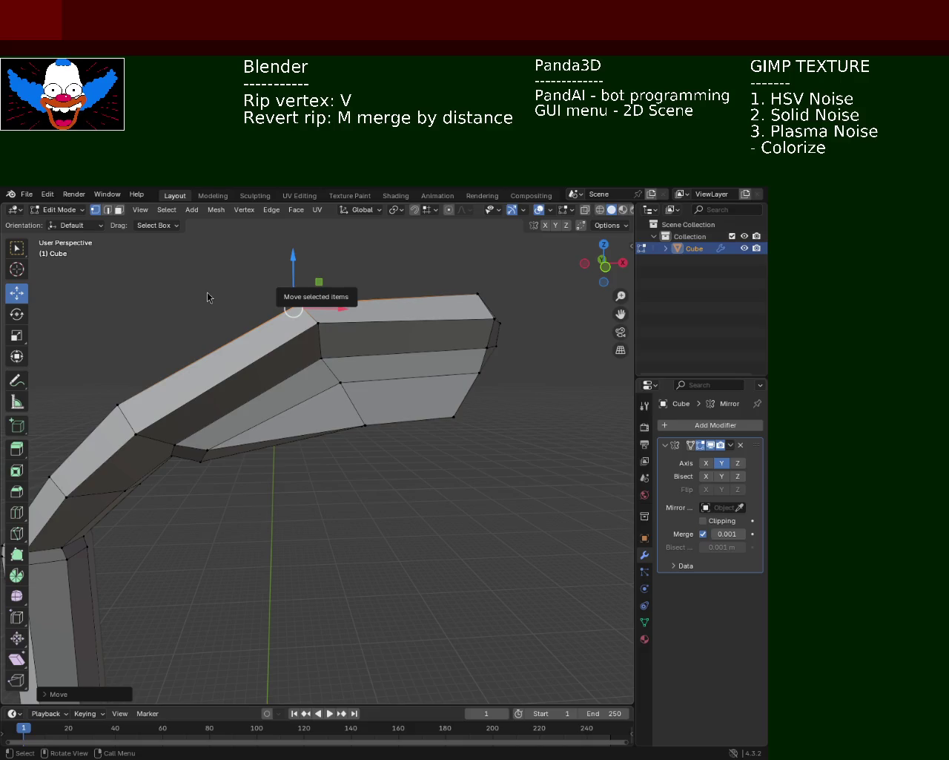
pyautogui.moveTo(466, 346)
pyautogui.mouseDown(button='middle')
pyautogui.moveTo(457, 375)
pyautogui.moveTo(291, 363)
pyautogui.mouseUp(button='middle')
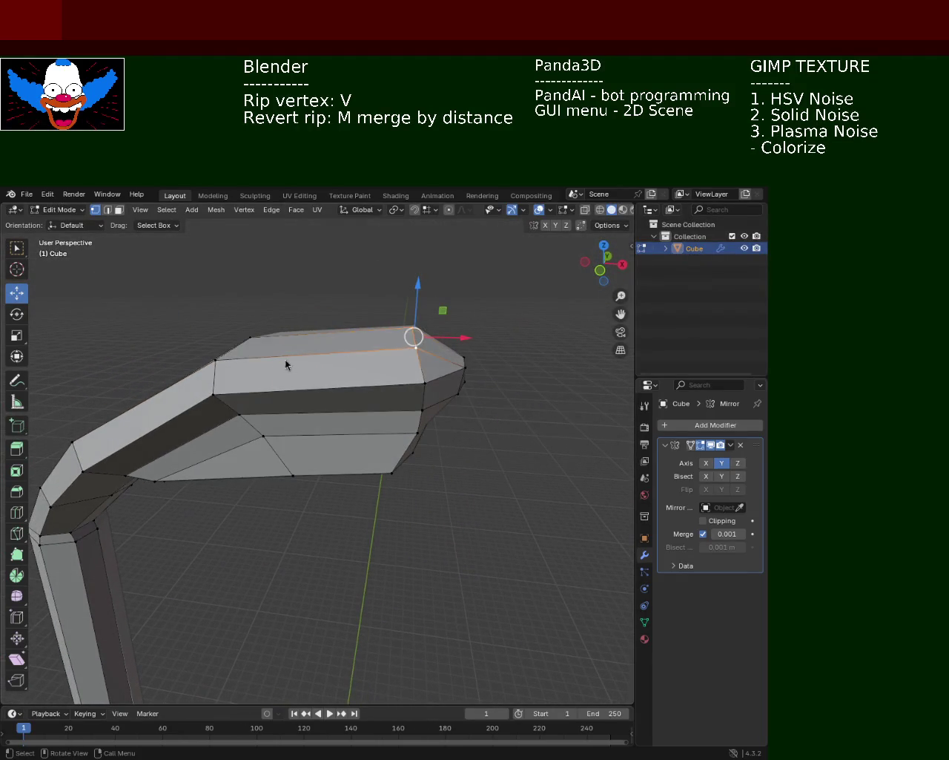